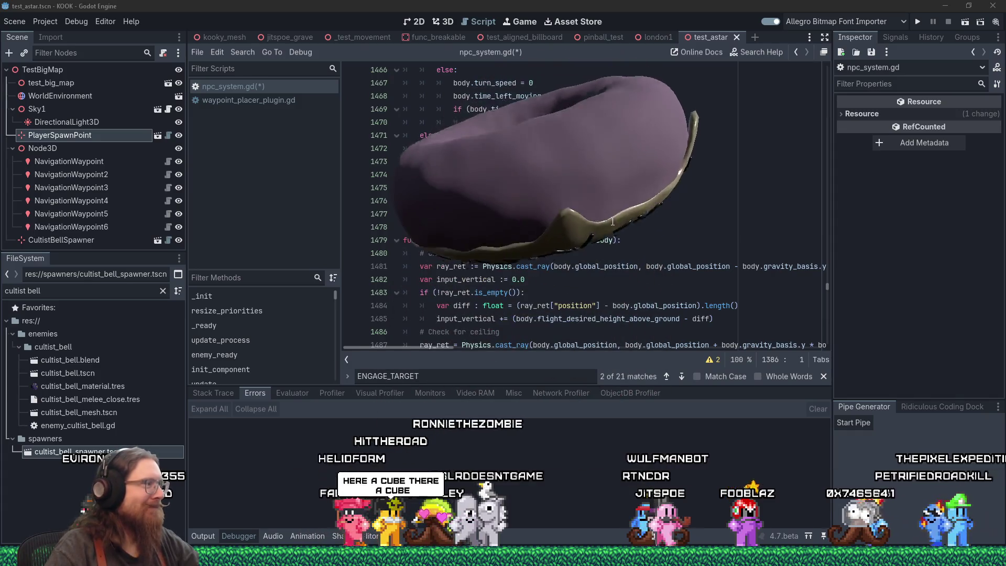
Close the ENGAGE_TARGET find bar, put the caret on blank line 1498, and scroll up to update_engage_target
scroll(613, 222, "down", 1)
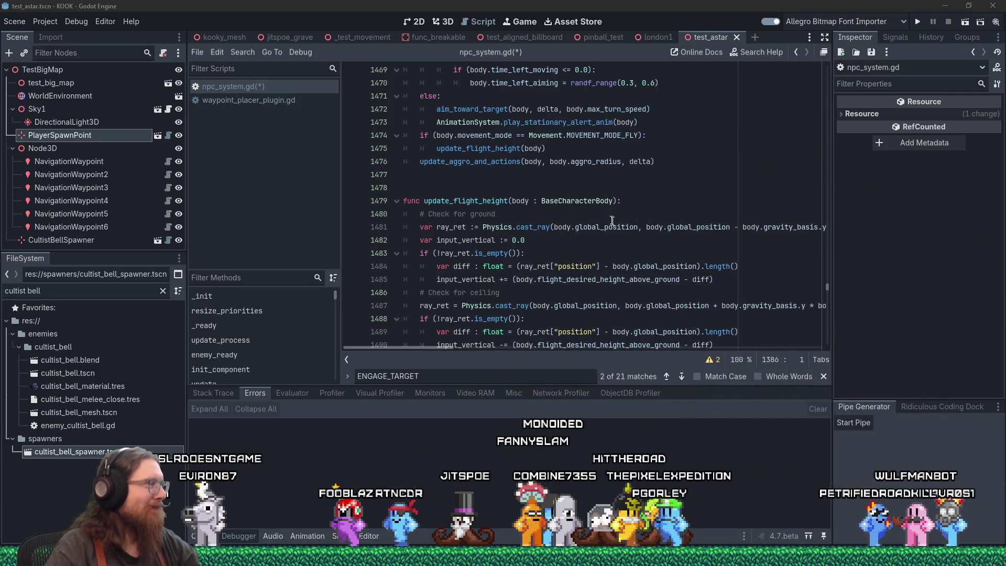
scroll(612, 221, "down", 4)
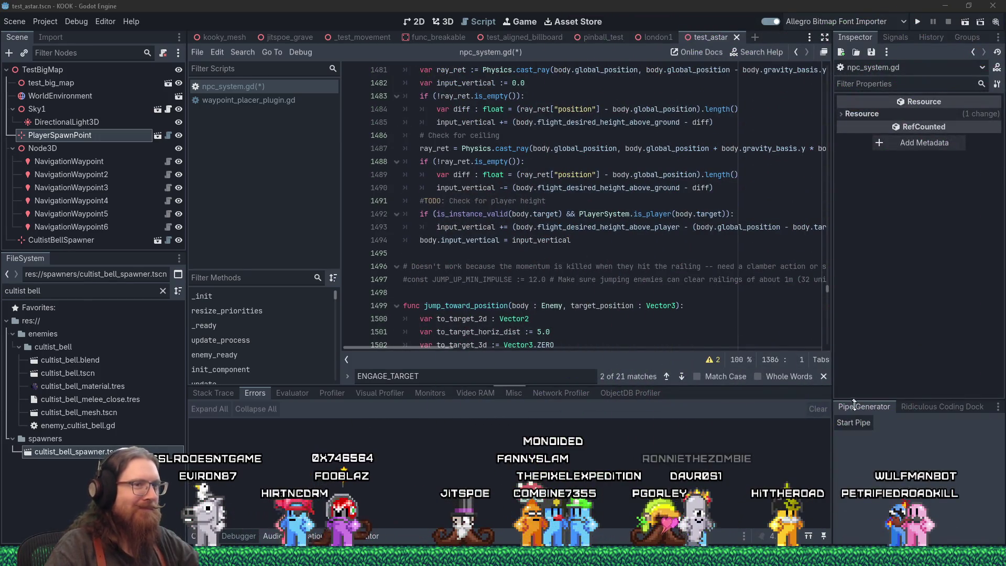
left_click(824, 377)
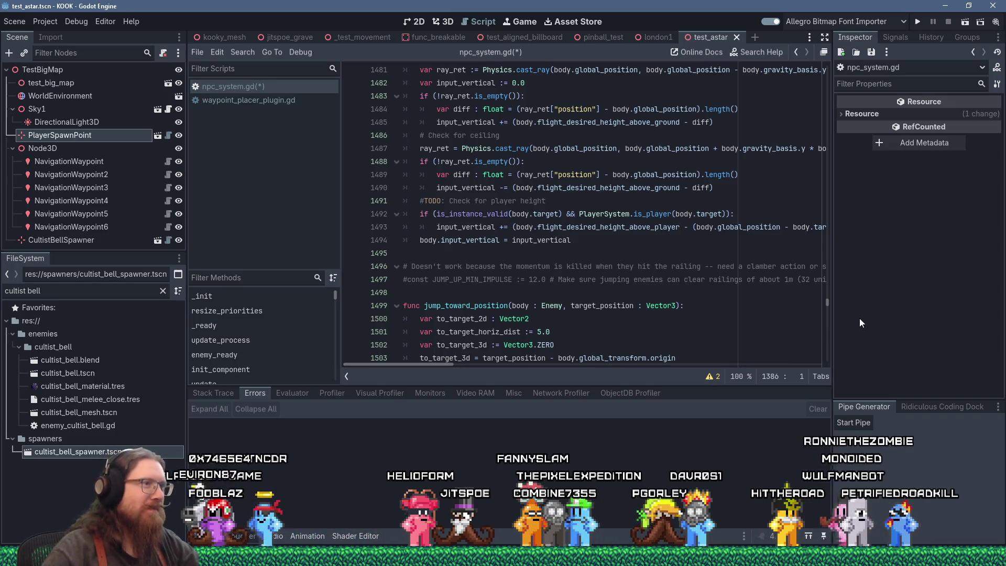
left_click(645, 288)
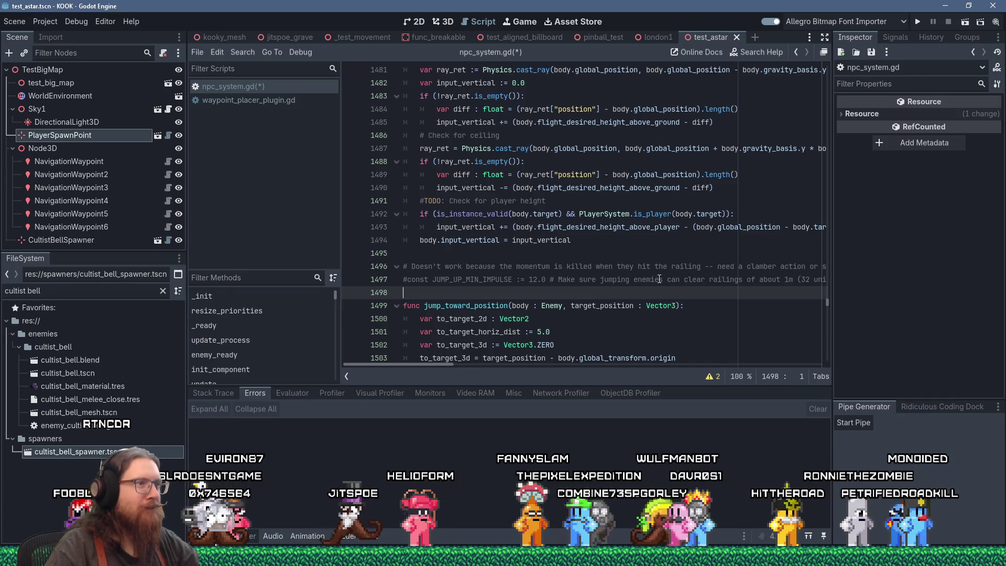
scroll(658, 279, "up", 1)
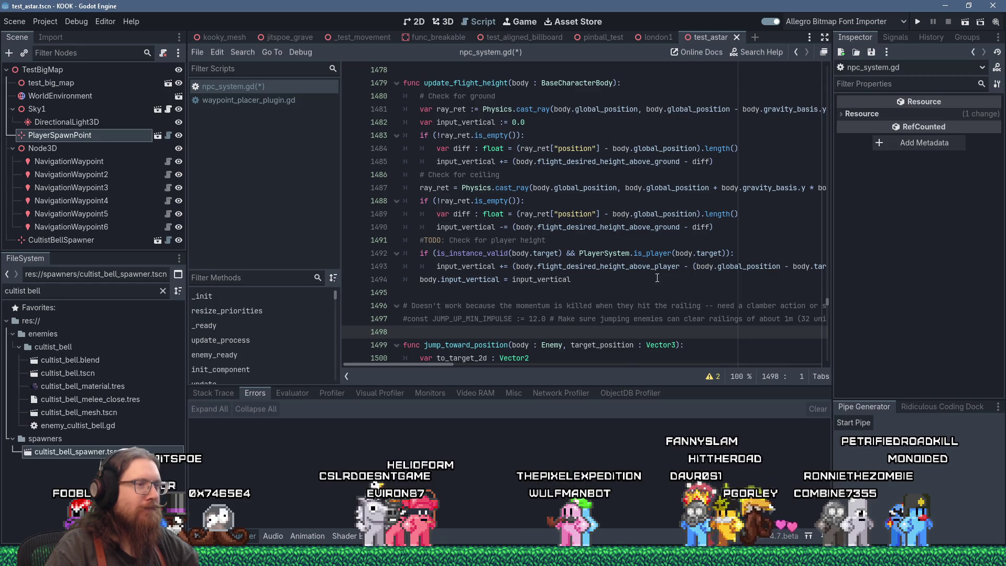
scroll(657, 277, "up", 4)
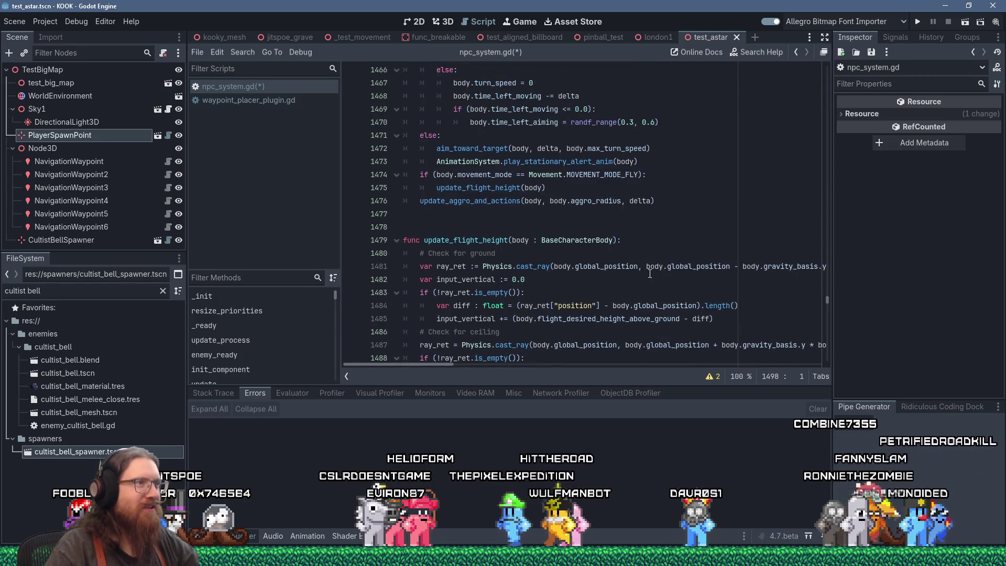
scroll(648, 270, "up", 15)
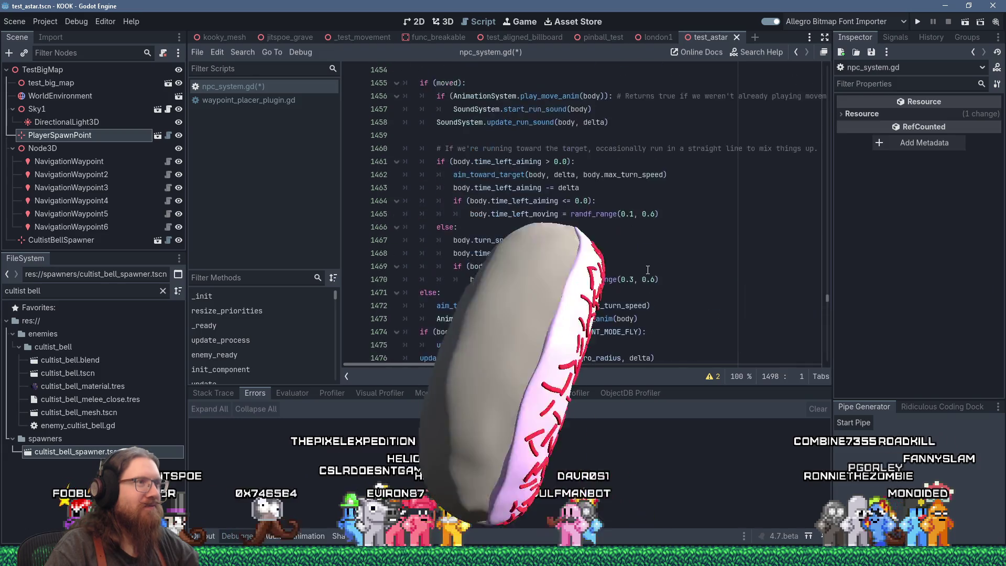
scroll(649, 270, "up", 12)
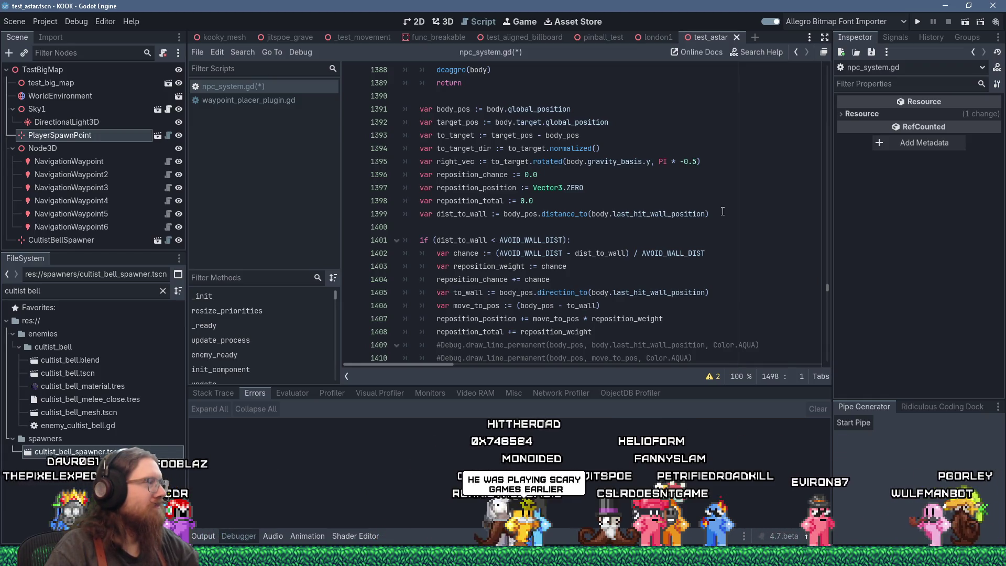
scroll(722, 211, "down", 4)
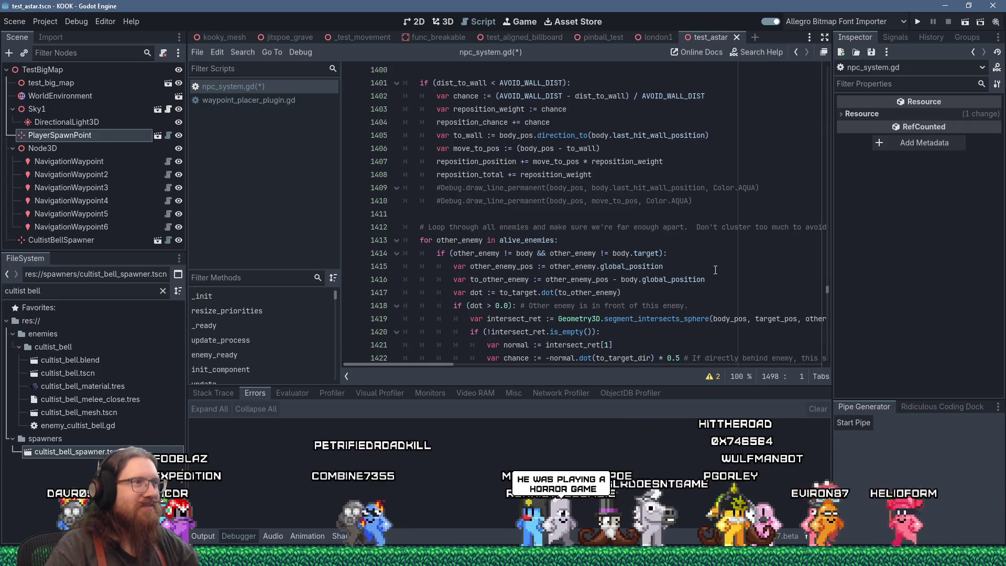
scroll(717, 293, "down", 2)
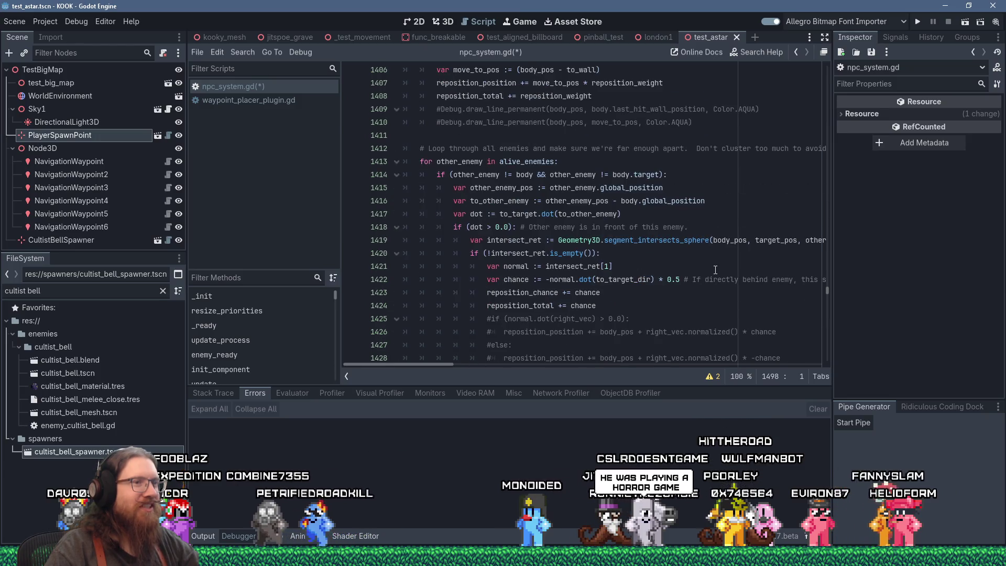
left_click(719, 377)
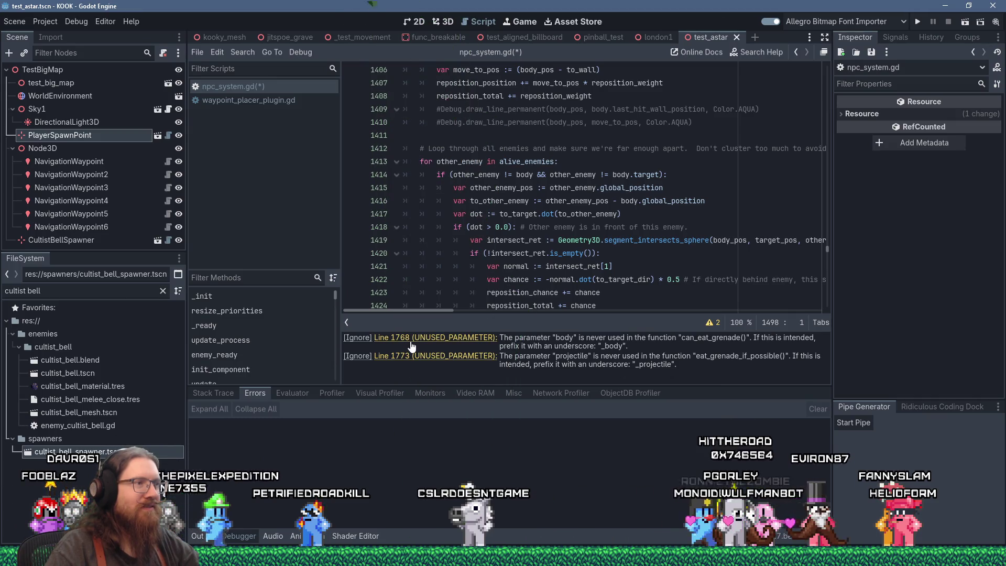
left_click(712, 322)
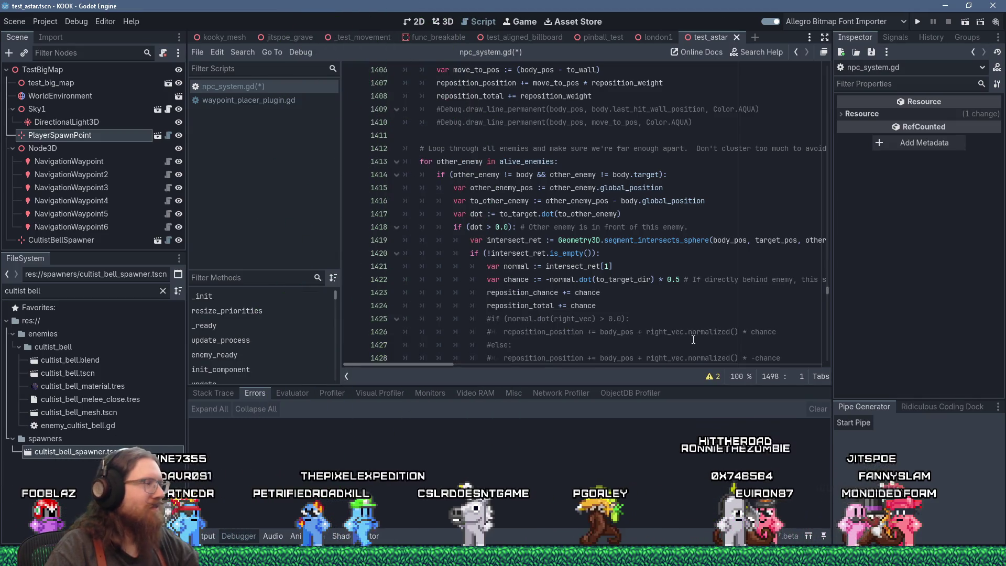
left_click(665, 255)
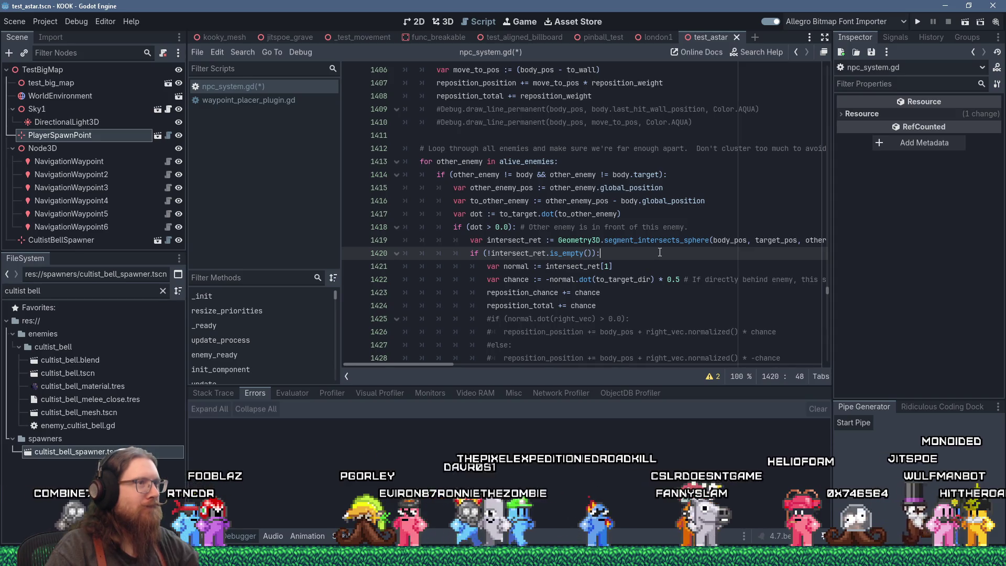
scroll(660, 252, "up", 2)
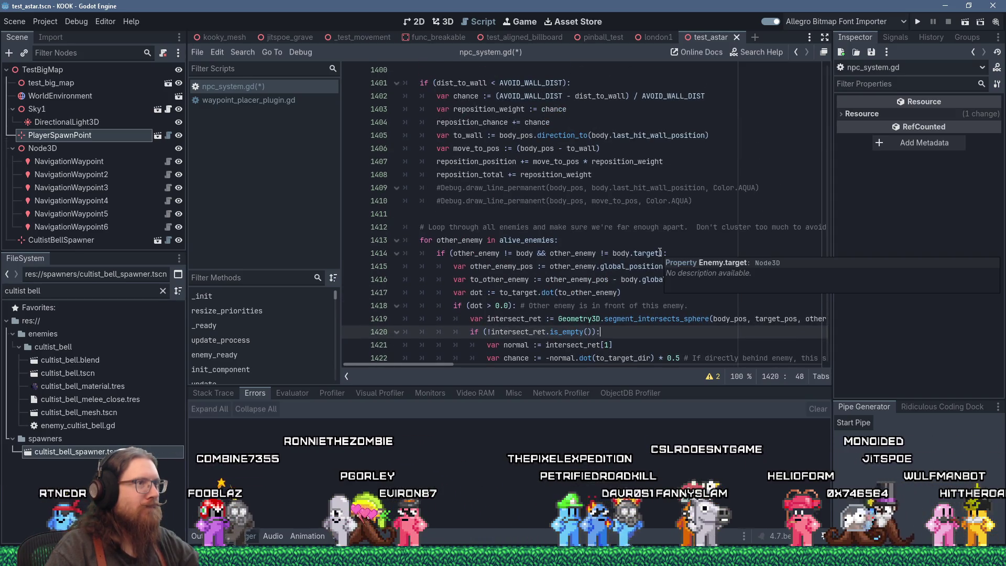
scroll(660, 253, "up", 9)
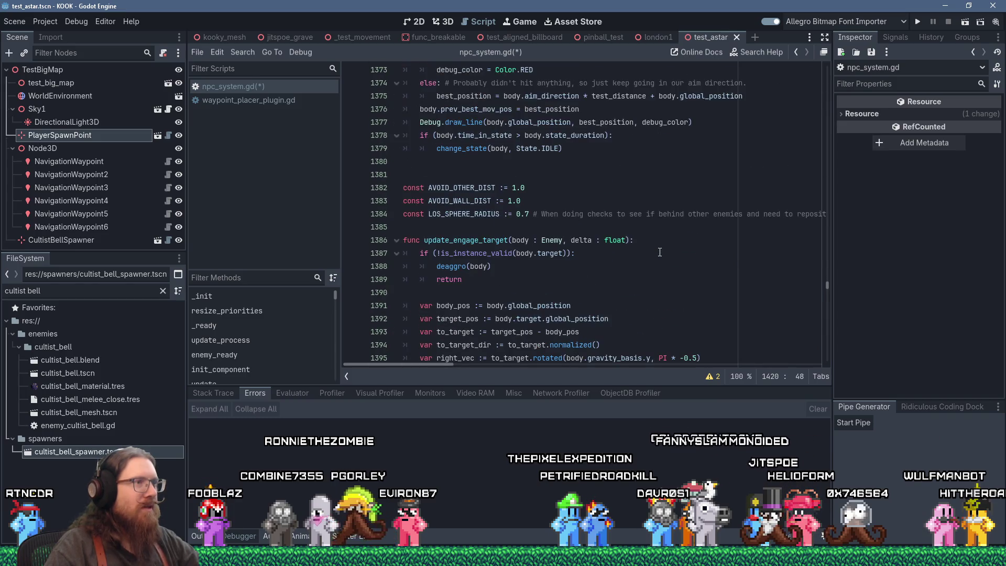
left_click(662, 248)
scroll(666, 253, "down", 3)
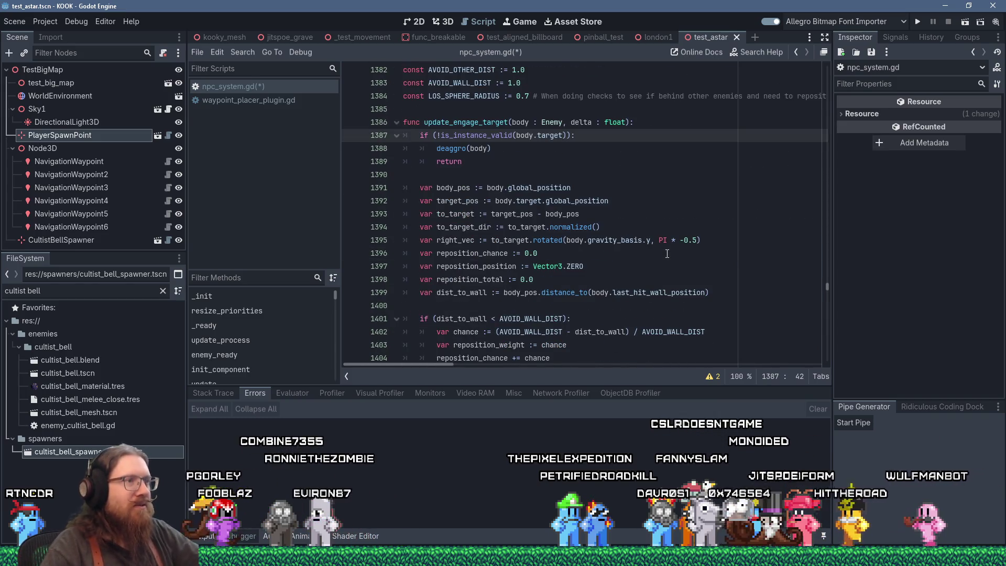
scroll(667, 253, "down", 1)
scroll(671, 253, "down", 5)
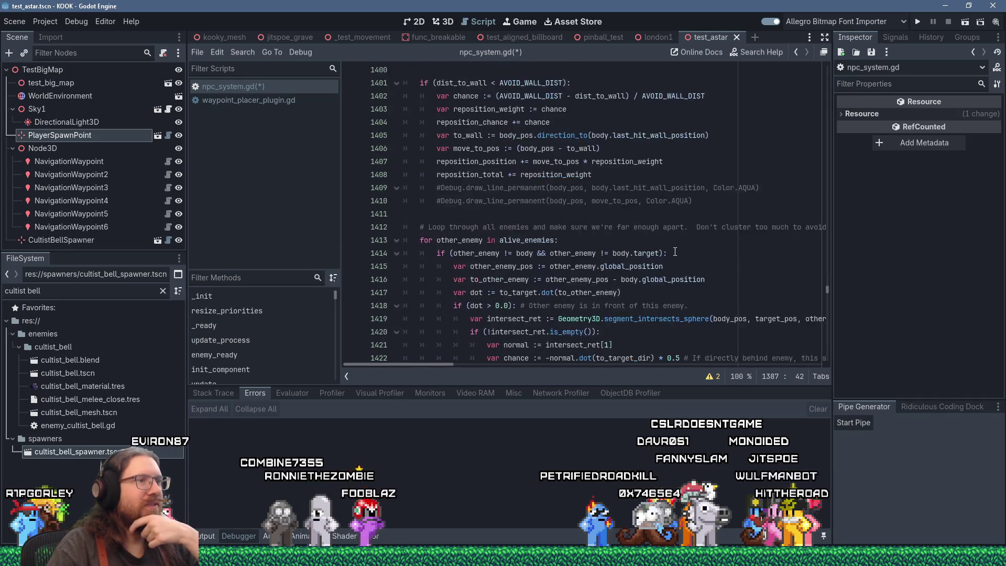
scroll(674, 252, "down", 11)
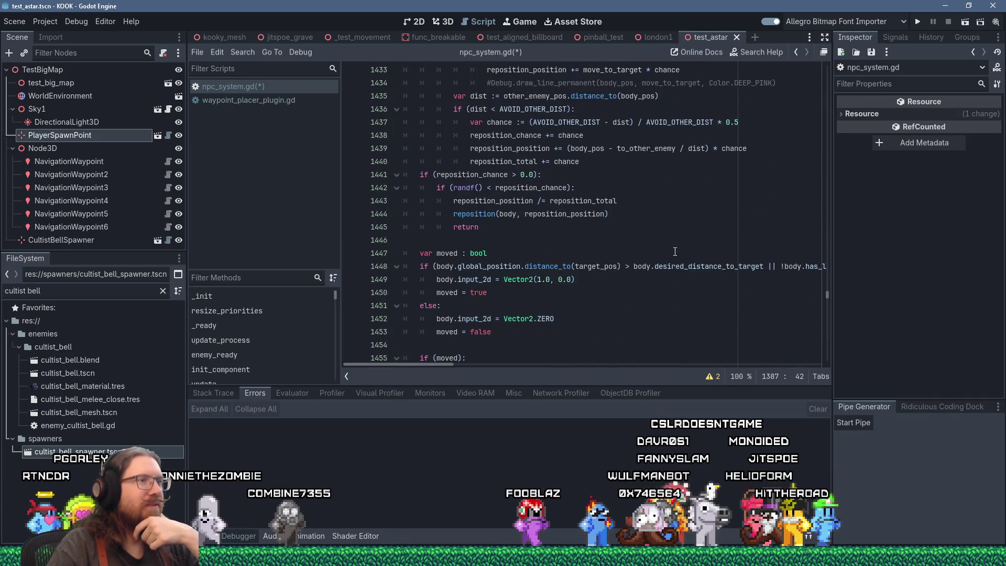
scroll(675, 252, "up", 11)
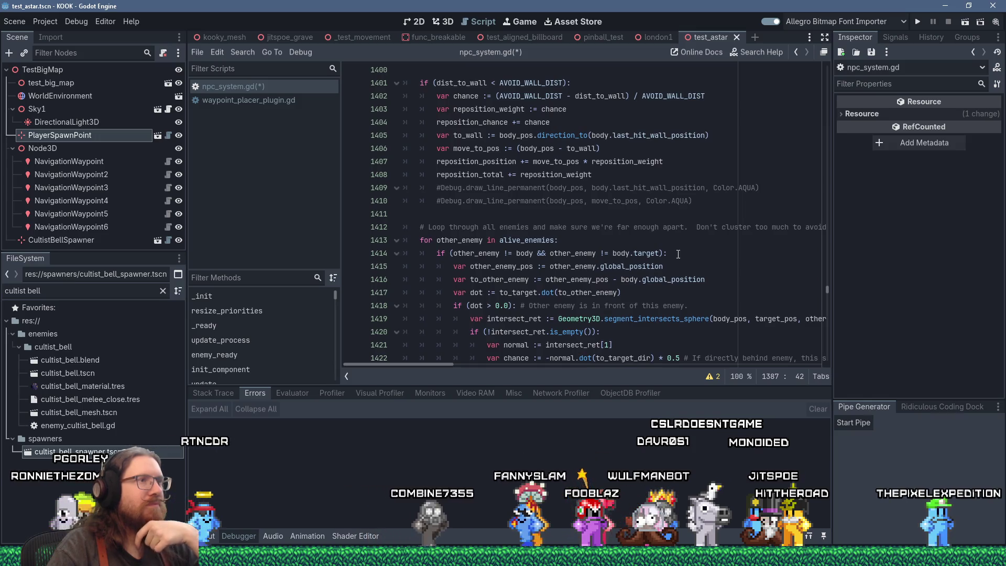
scroll(678, 254, "up", 4)
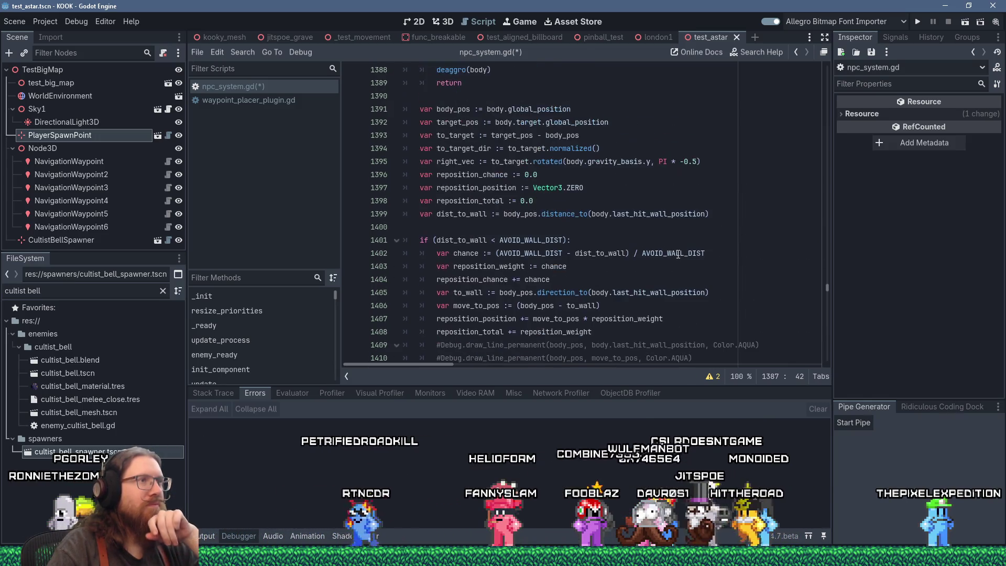
mouse_move(678, 254)
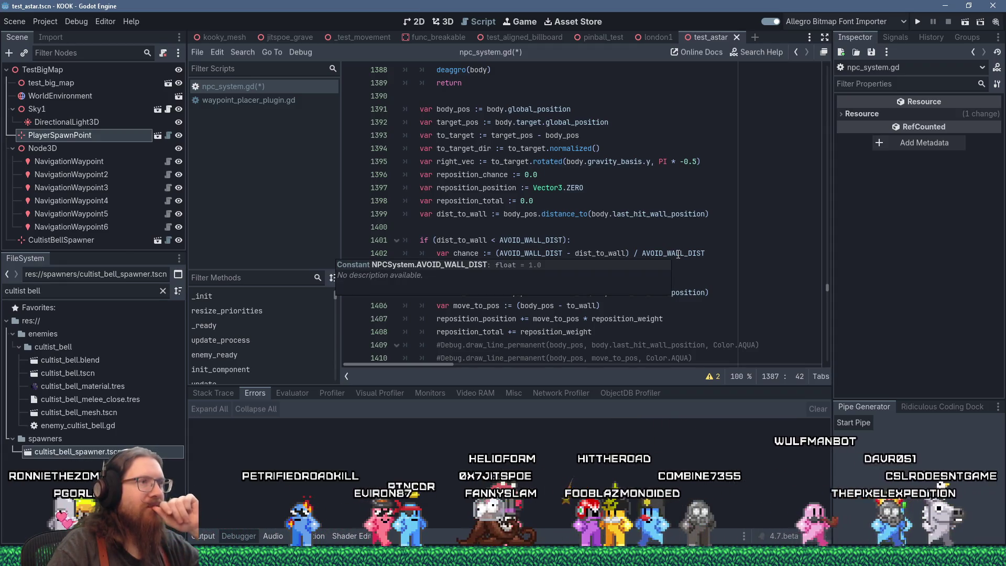
scroll(678, 253, "up", 1)
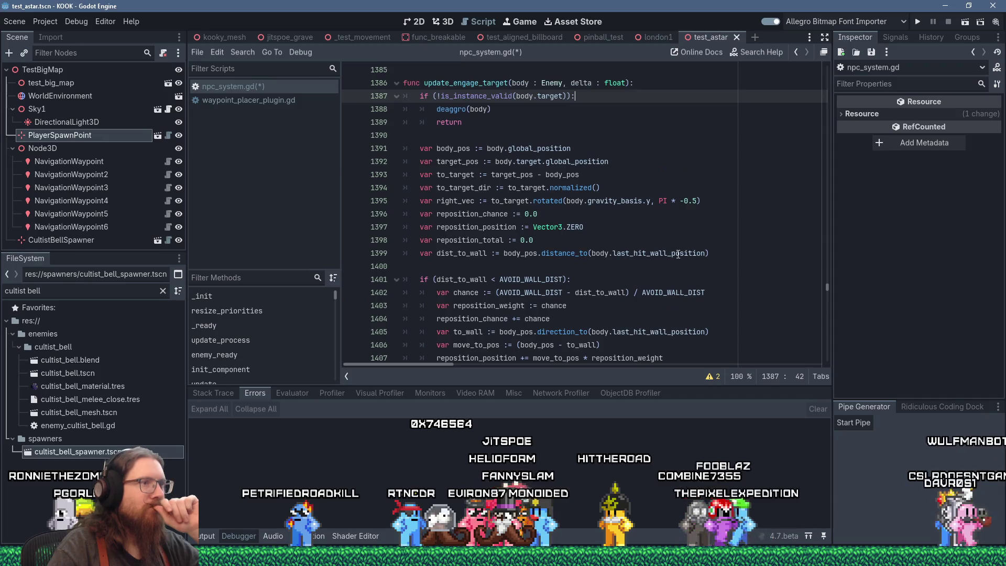
scroll(678, 254, "up", 2)
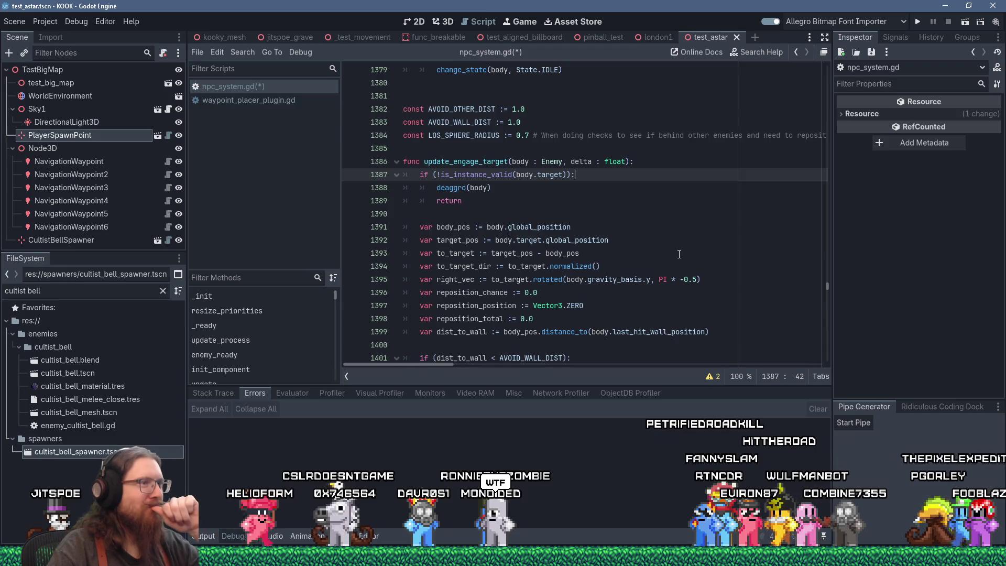
scroll(679, 254, "down", 2)
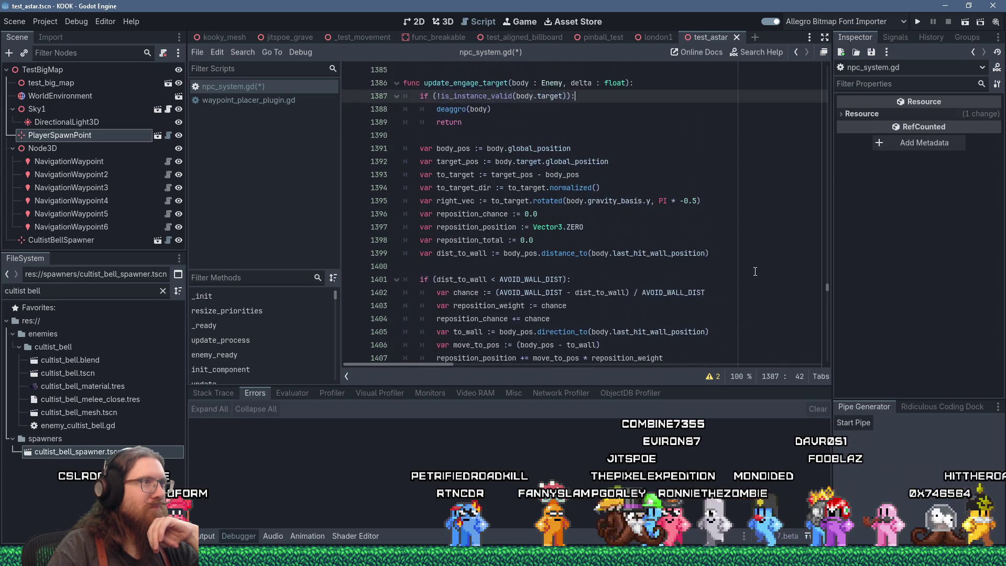
double_click(466, 175)
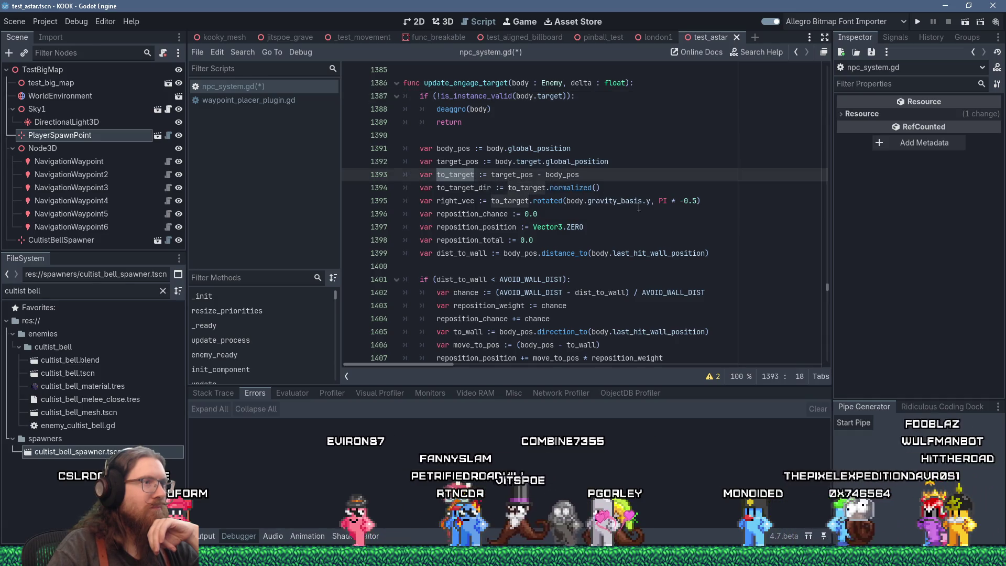
scroll(639, 208, "down", 7)
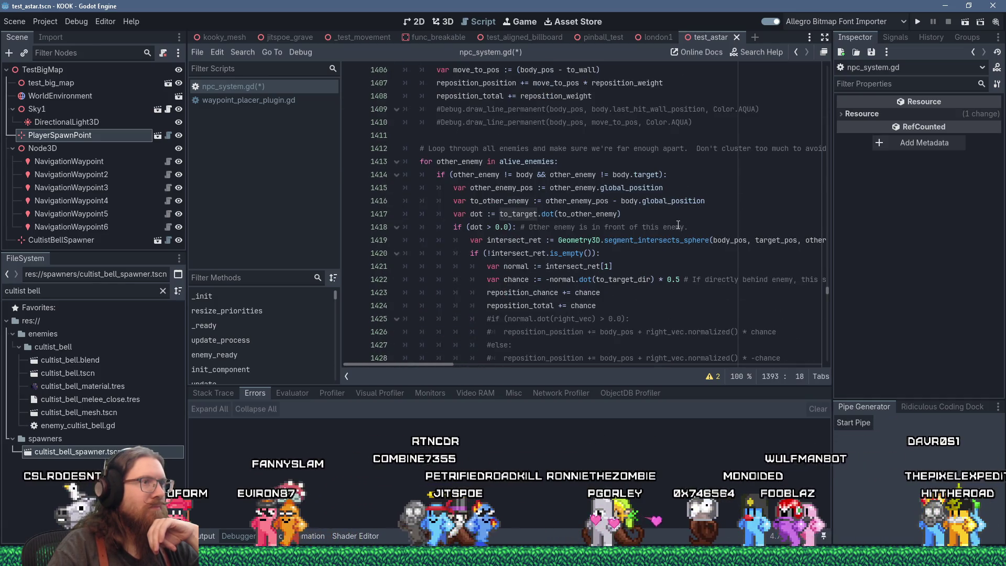
scroll(678, 224, "down", 9)
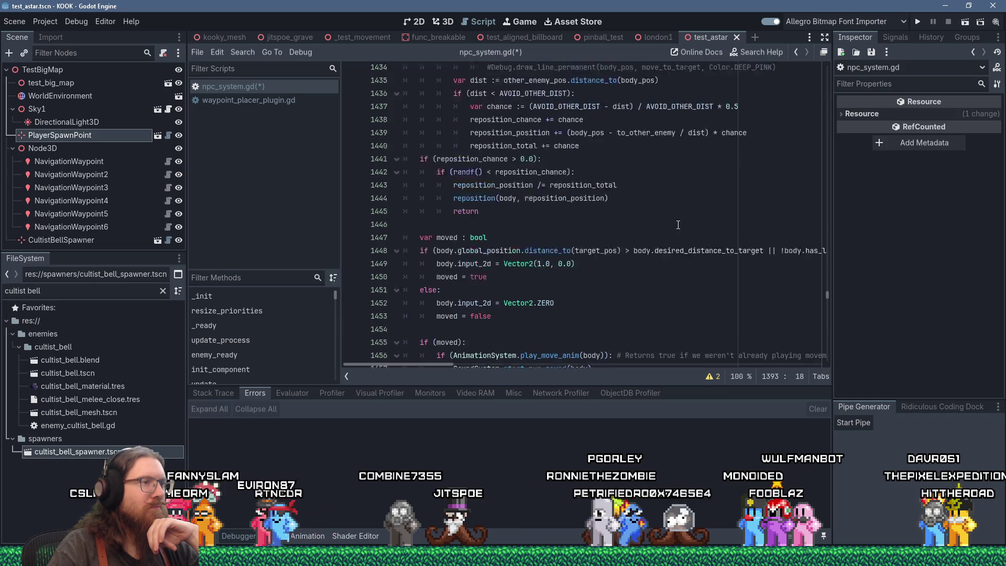
scroll(678, 225, "down", 1)
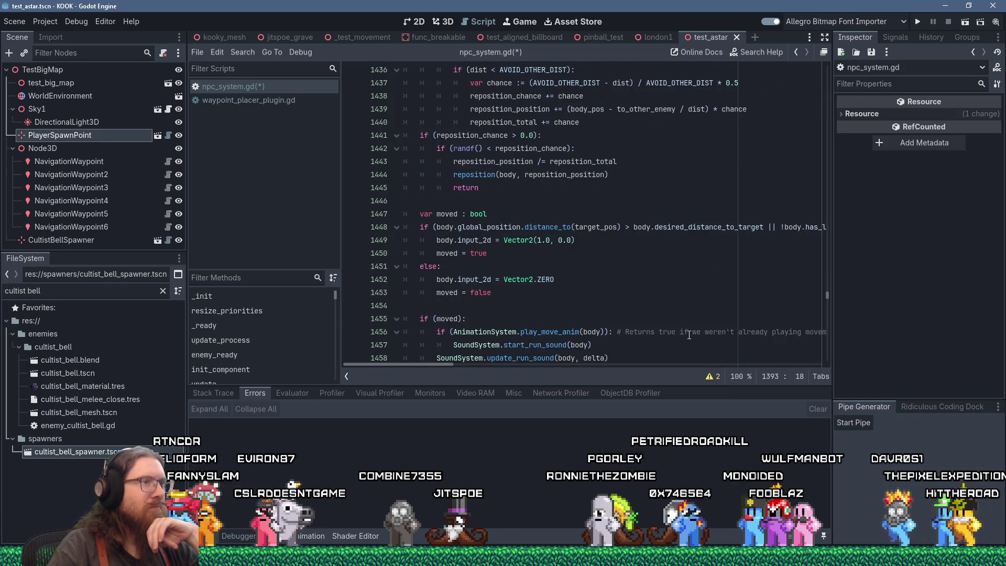
mouse_move(450, 361)
left_mouse_down()
mouse_move(472, 365)
mouse_move(448, 363)
left_mouse_up()
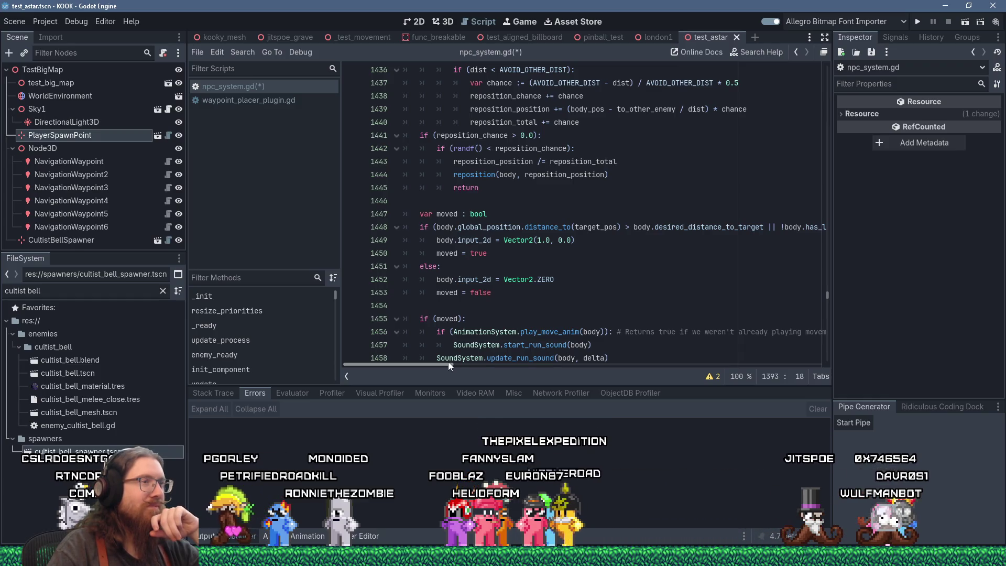
mouse_move(448, 362)
left_mouse_down()
mouse_move(474, 365)
mouse_move(442, 360)
left_mouse_up()
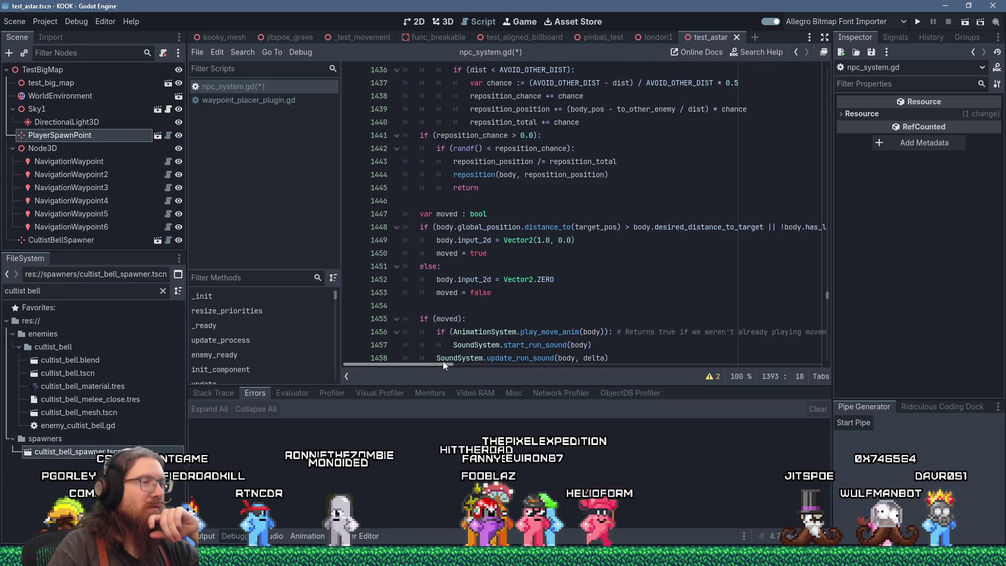
left_click(460, 227)
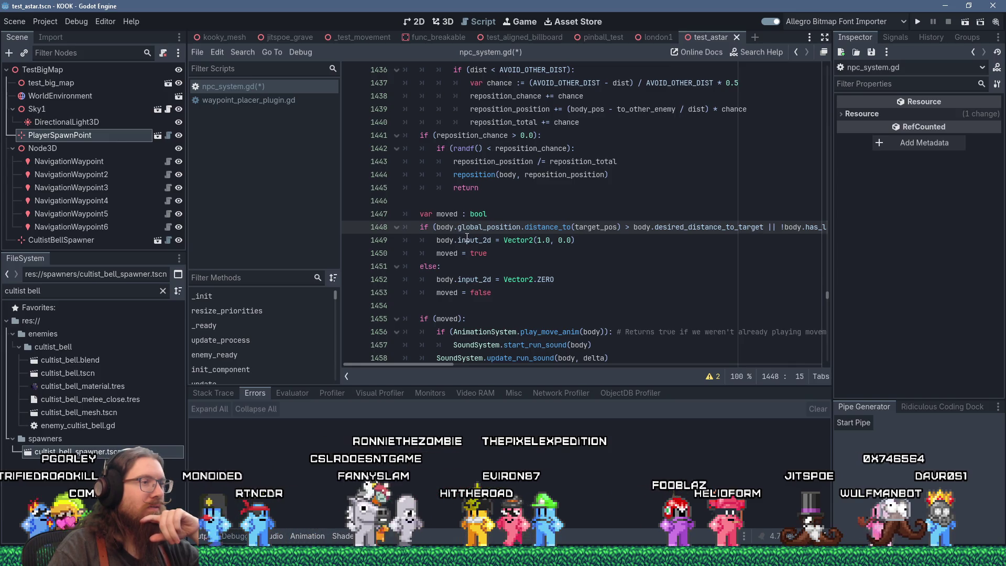
mouse_move(467, 237)
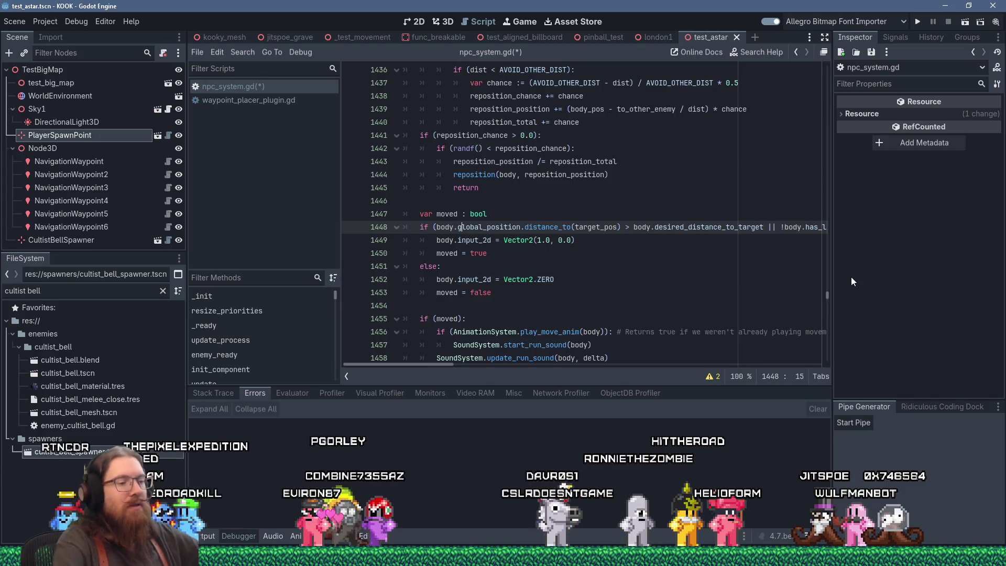
Add a '# TODO: Check line of sight' comment on a new line below the line 1448 if condition
key("End")
key("Return")
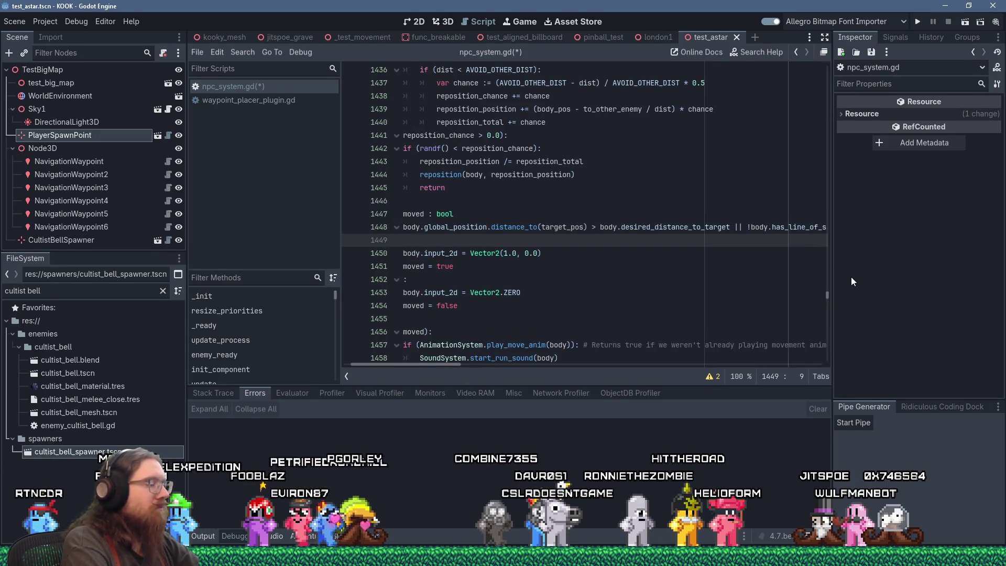
type("# TODO: Che")
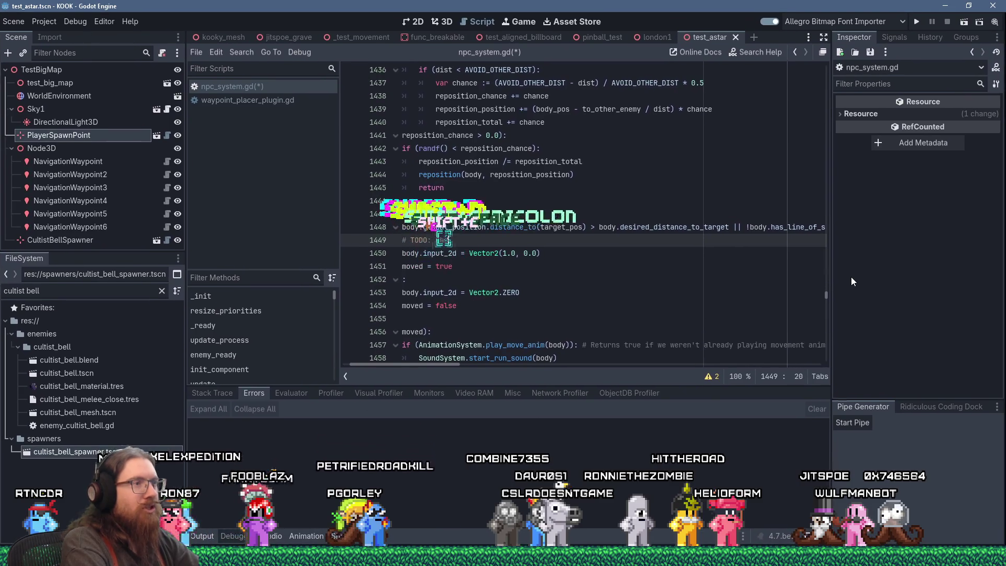
type("ck lin eof sight")
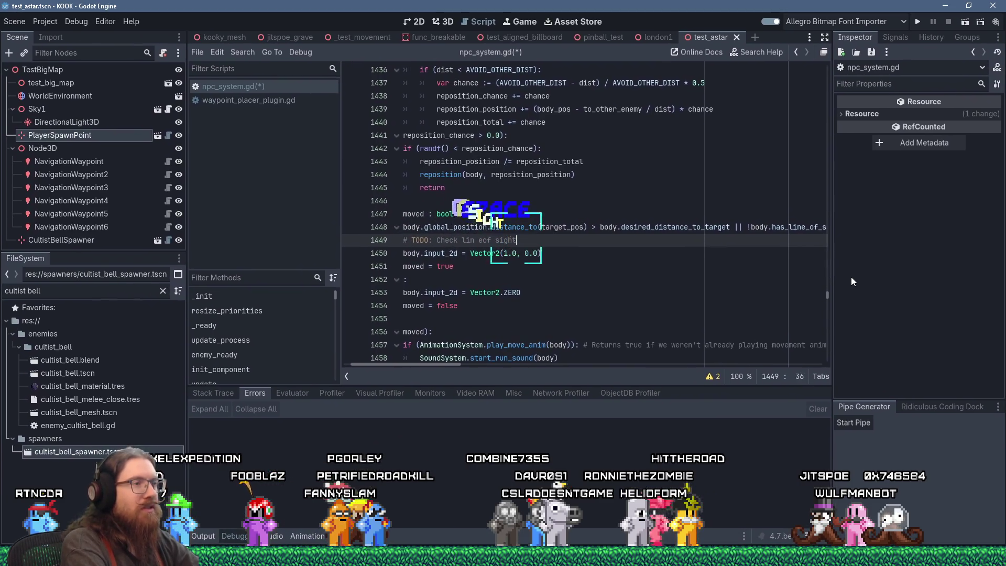
key("Left")
key("Left")
key("Left")
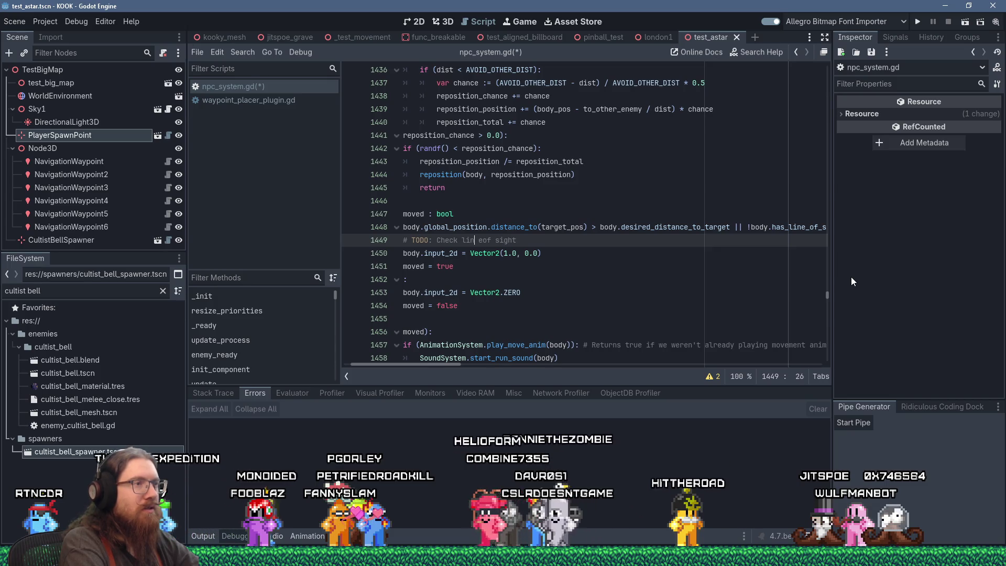
key("Delete")
key("Right")
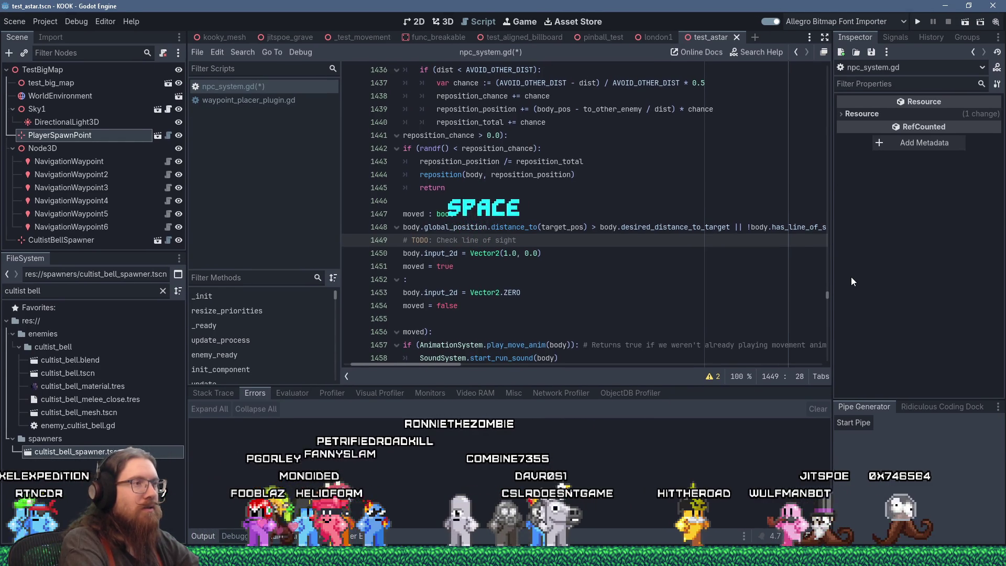
key("Home")
key("Home")
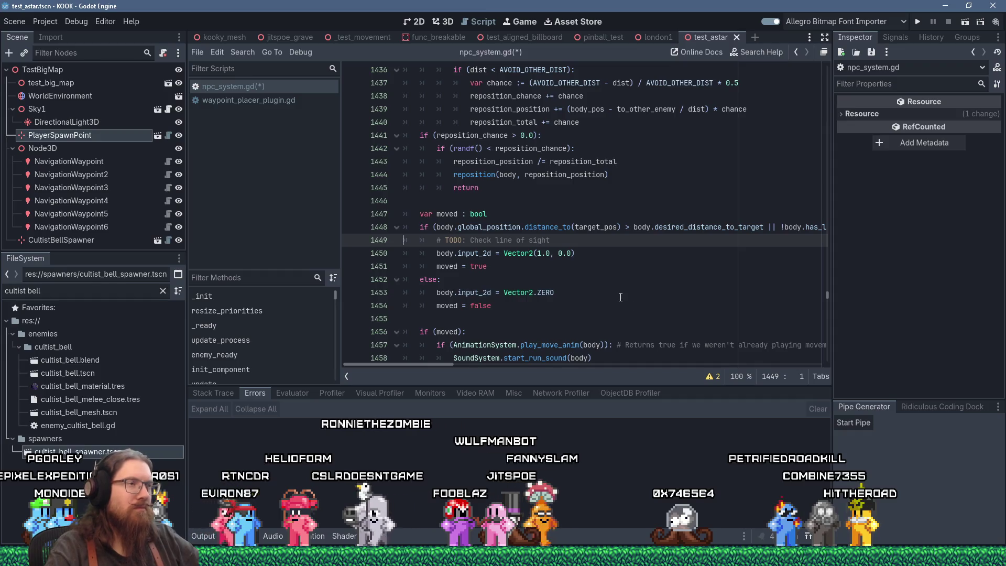
Append ', and if we don't have it, path toward the nearest waypoint' to the line 1449 TODO comment
scroll(621, 297, "up", 6)
scroll(620, 297, "up", 5)
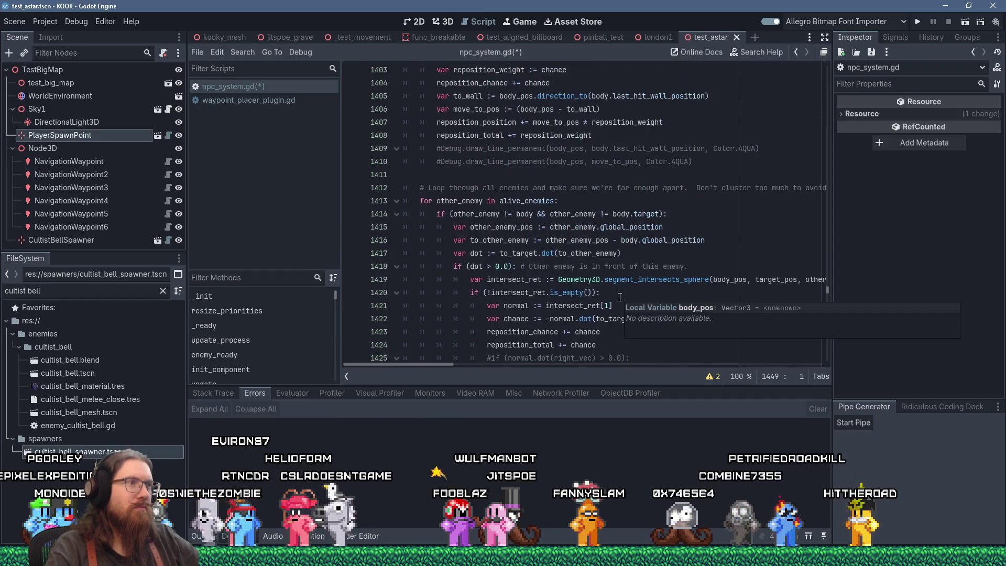
scroll(620, 297, "down", 12)
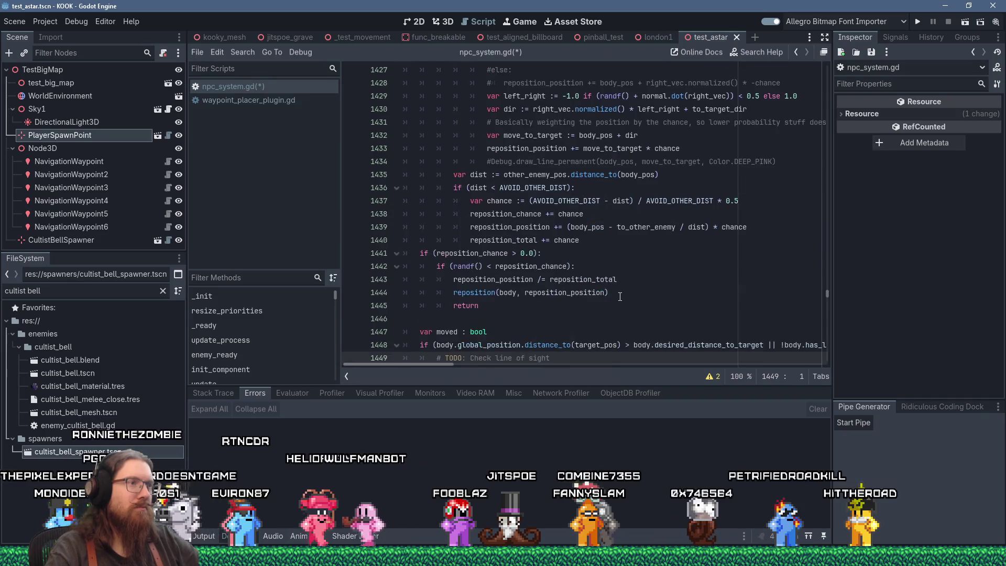
left_click(569, 199)
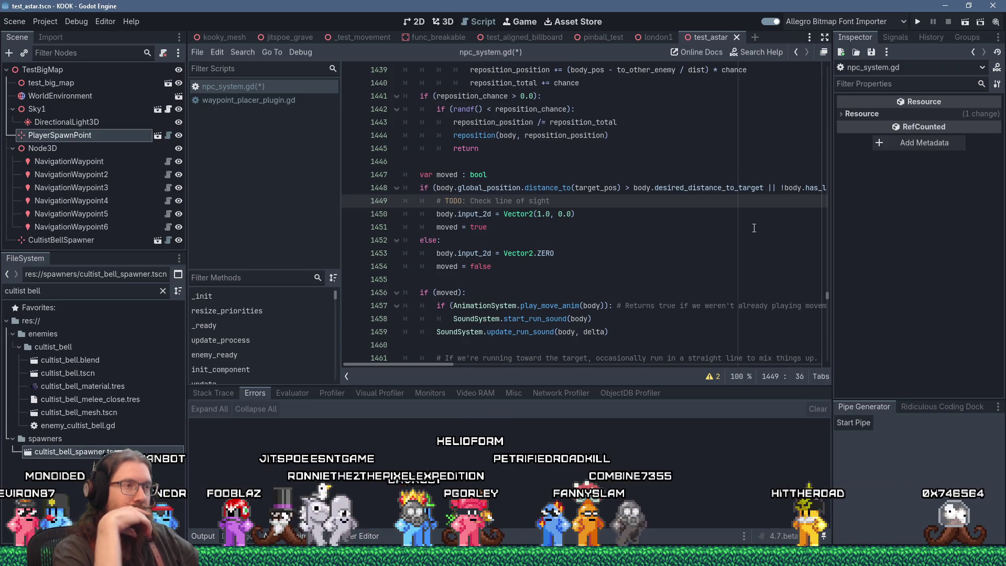
type(", ")
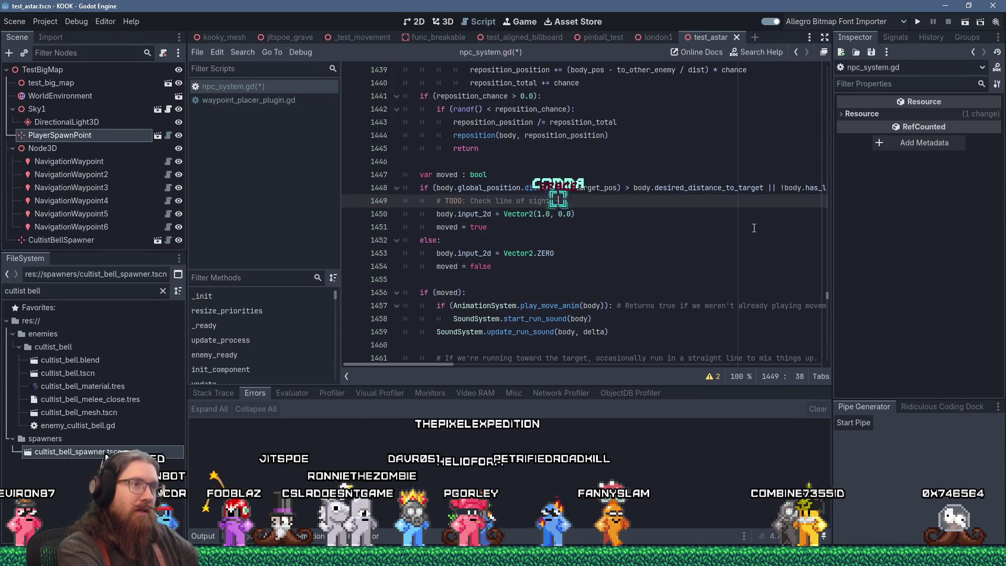
type("and if thereon' he")
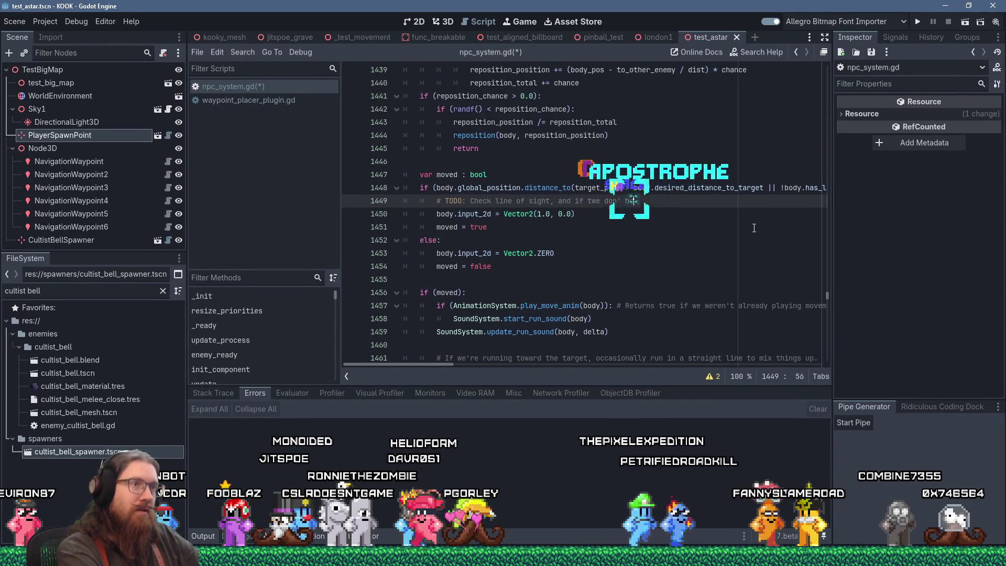
type("t have it,")
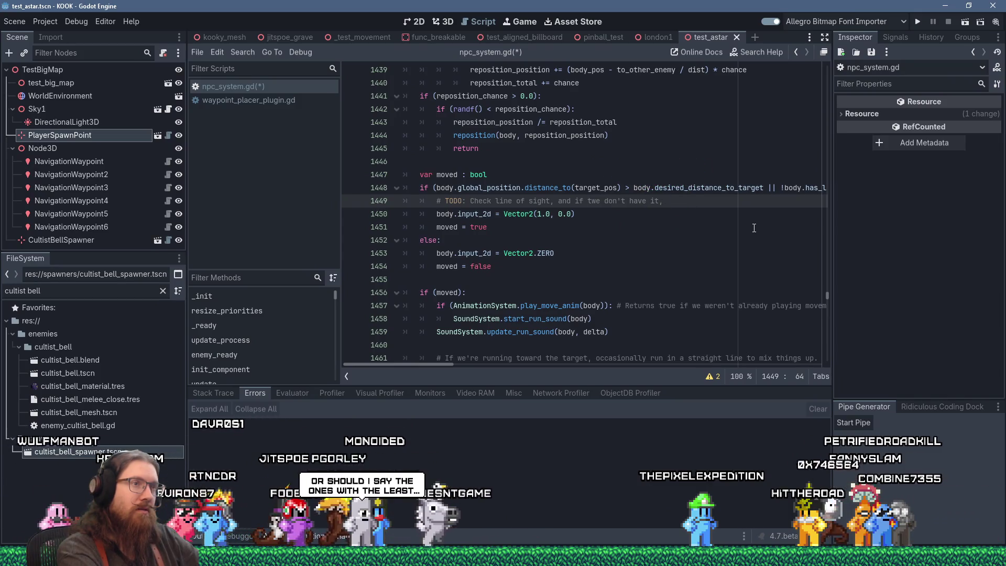
type("pa")
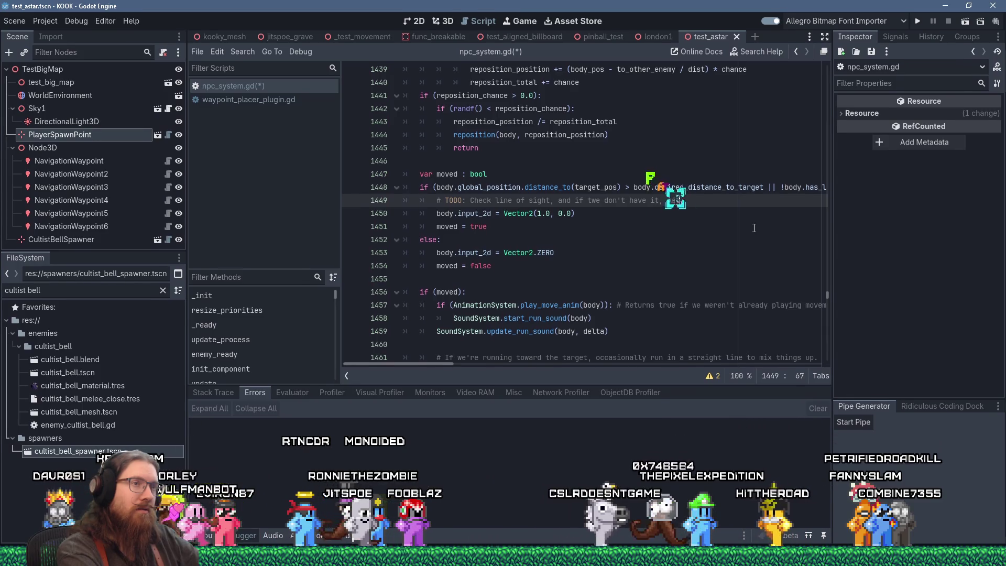
type("th toward the")
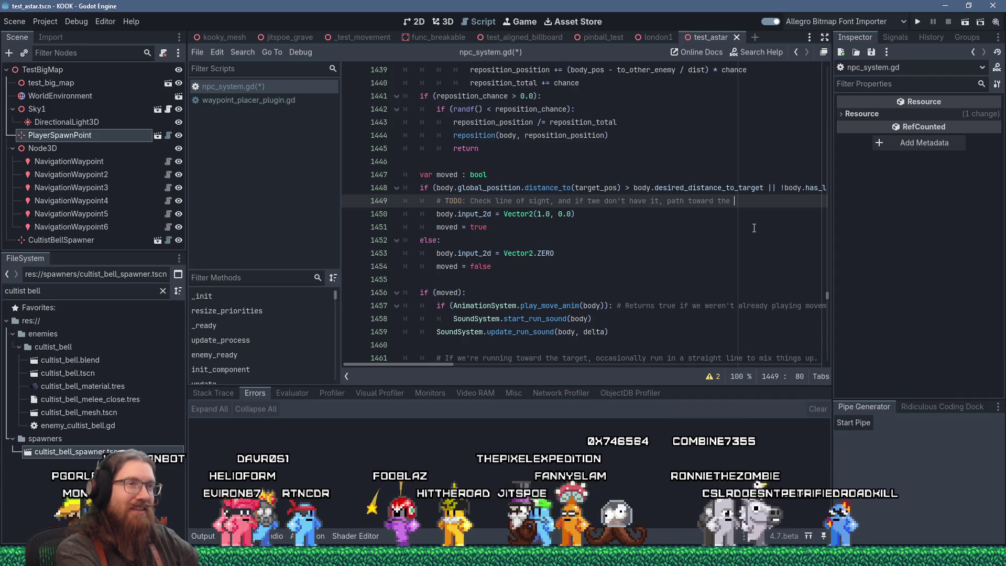
type("nearest ")
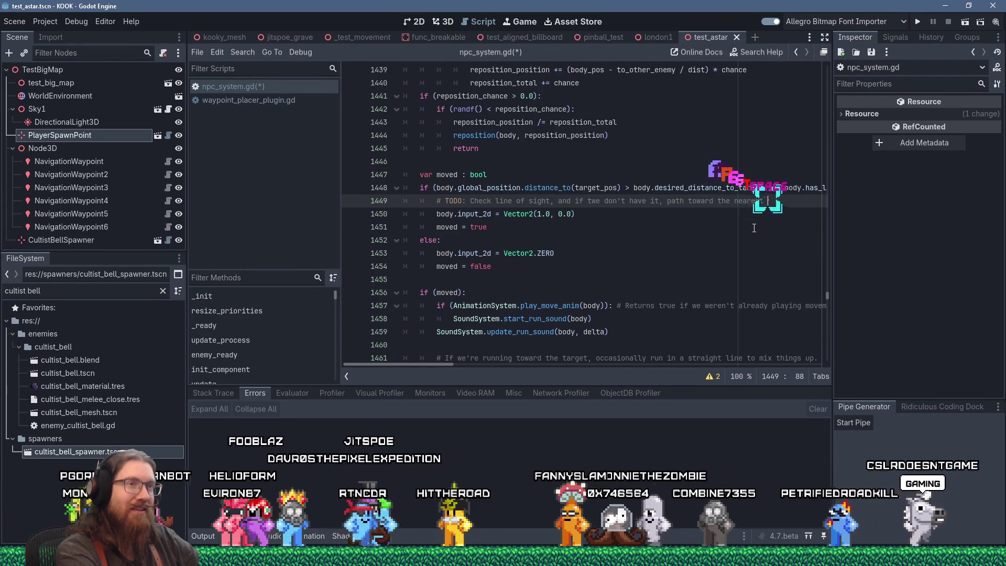
type("waypoint")
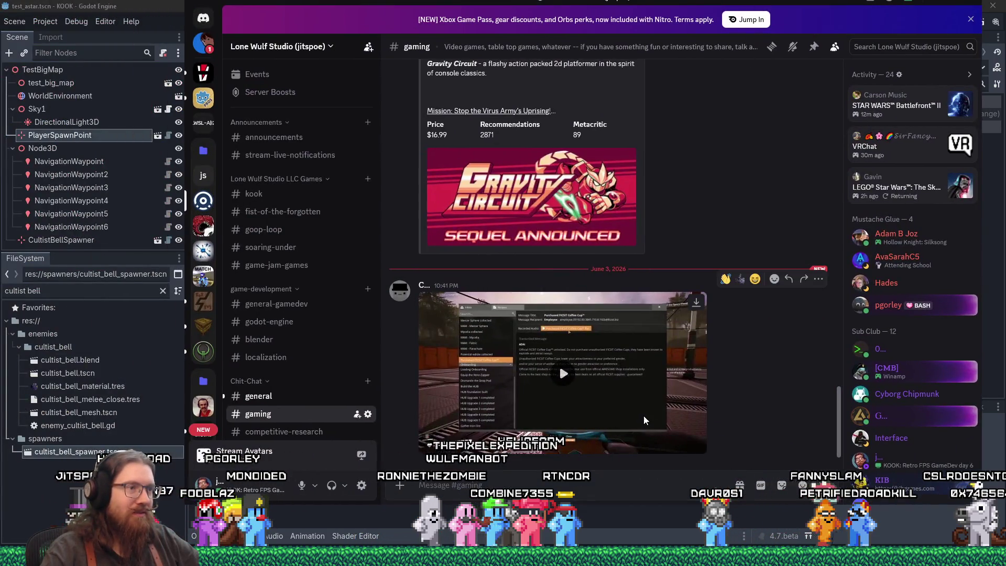
left_click(558, 364)
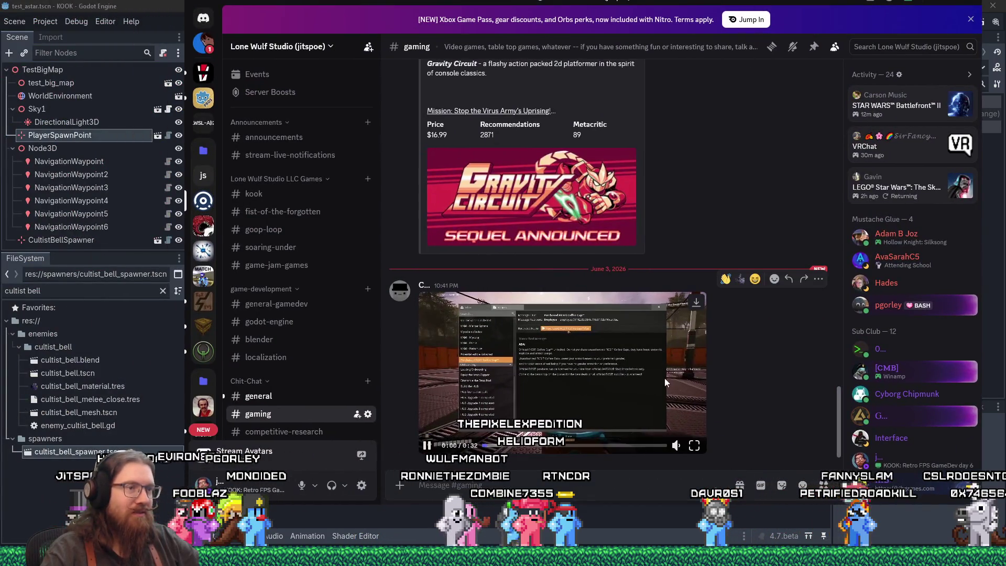
left_click(695, 446)
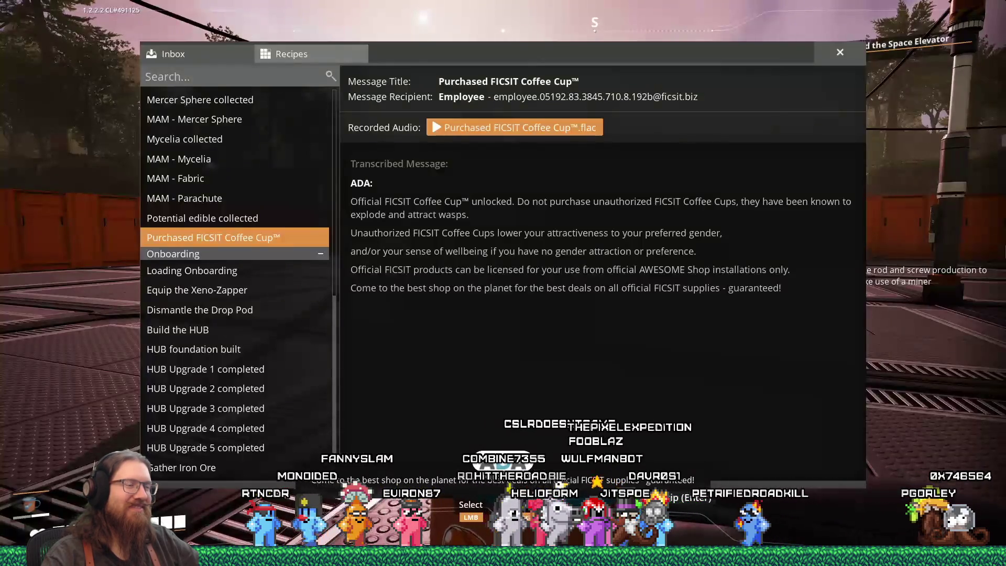
key("Escape")
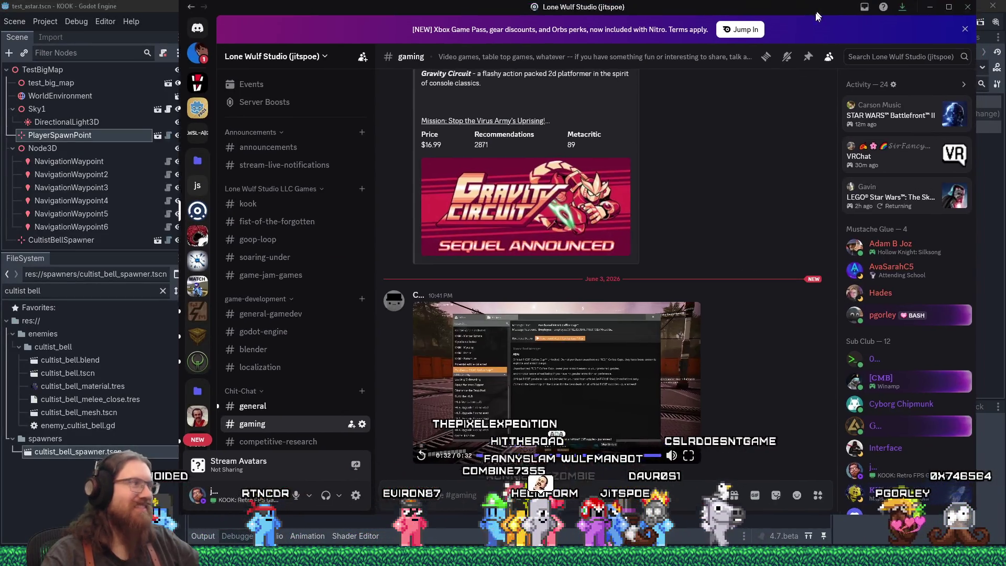
key("alt+Tab")
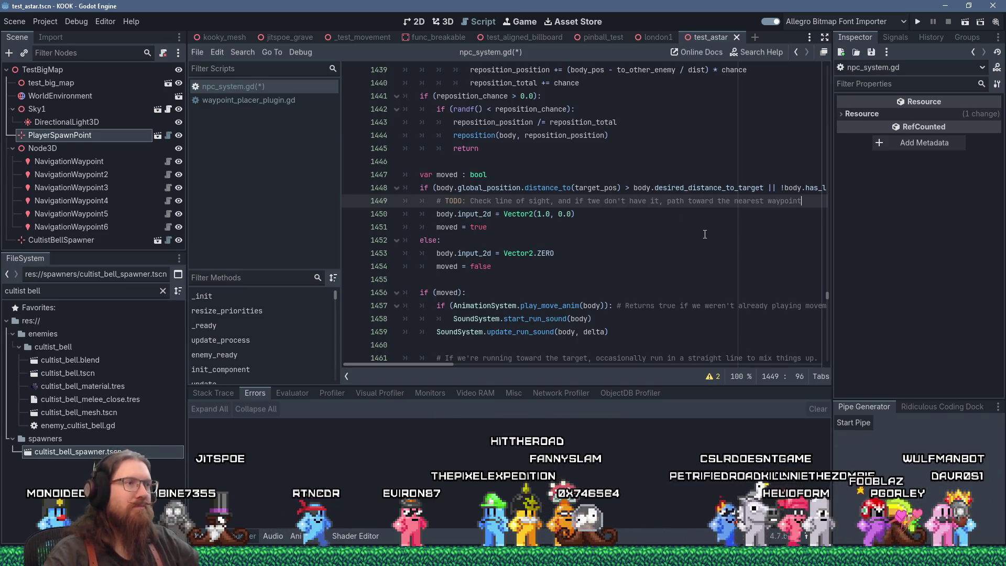
Start an 'if' on new line 1450 under the TODO comment, then bring the Twitch clip forward in Firefox
scroll(705, 234, "up", 2)
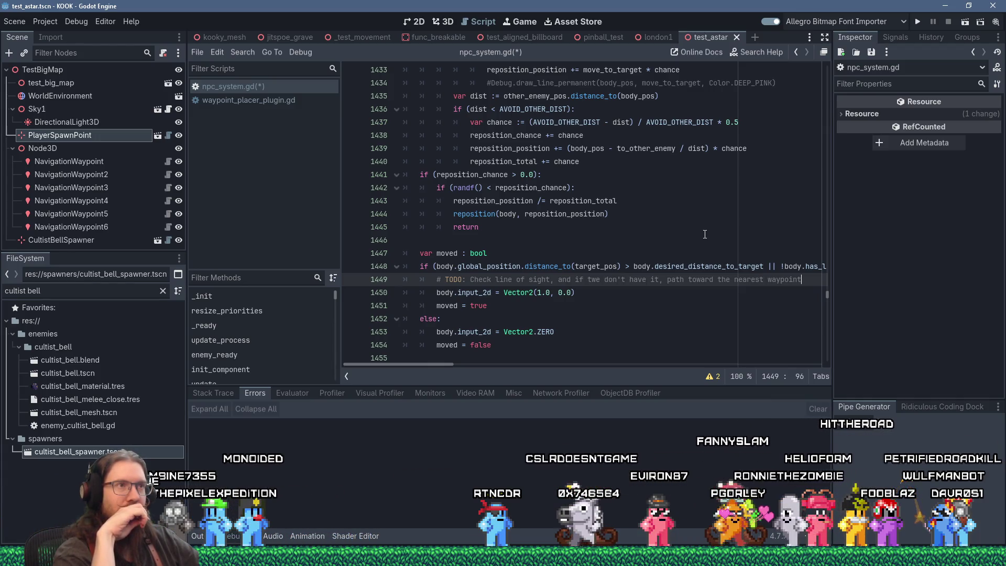
scroll(705, 234, "up", 10)
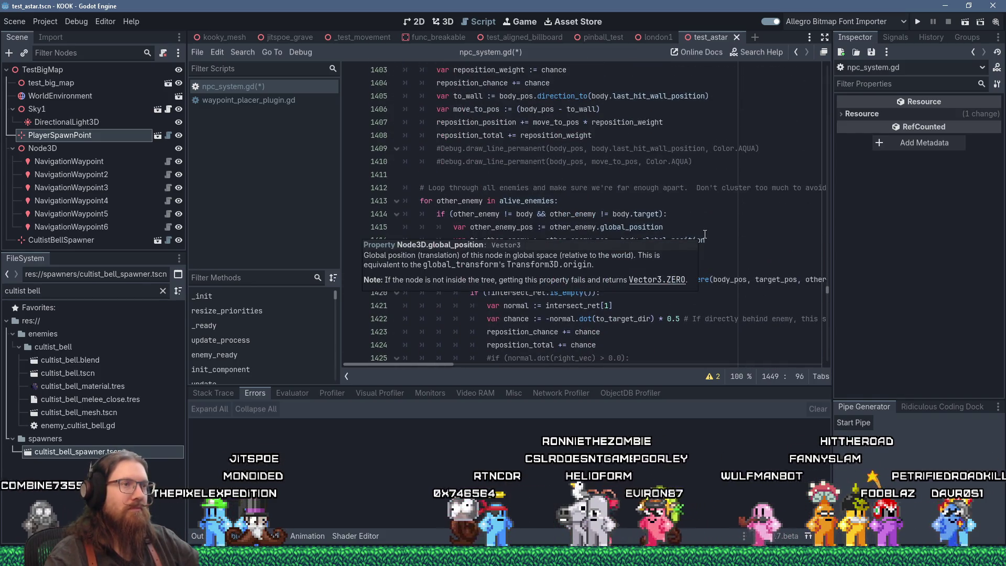
scroll(628, 176, "up", 5)
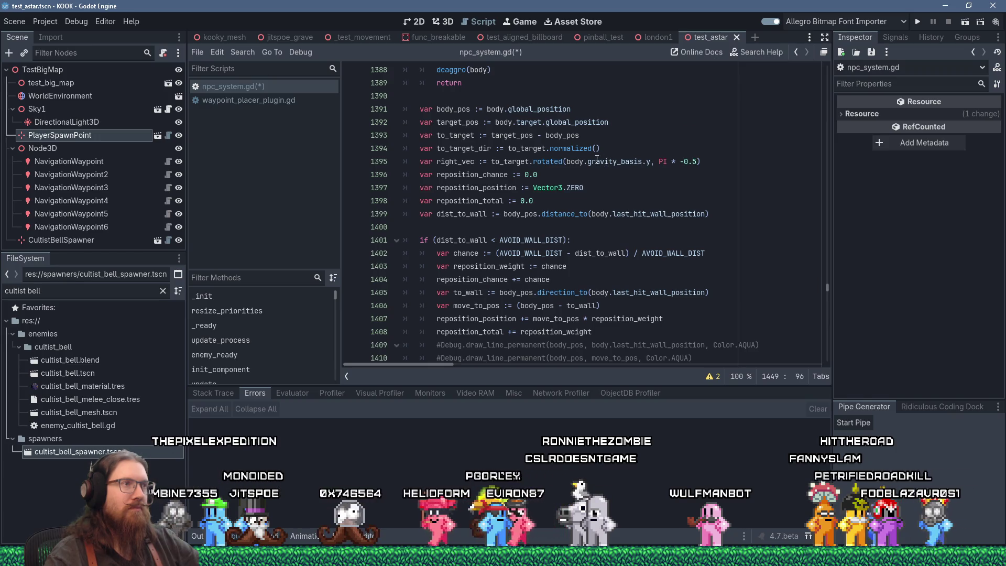
scroll(532, 145, "down", 13)
scroll(532, 146, "down", 2)
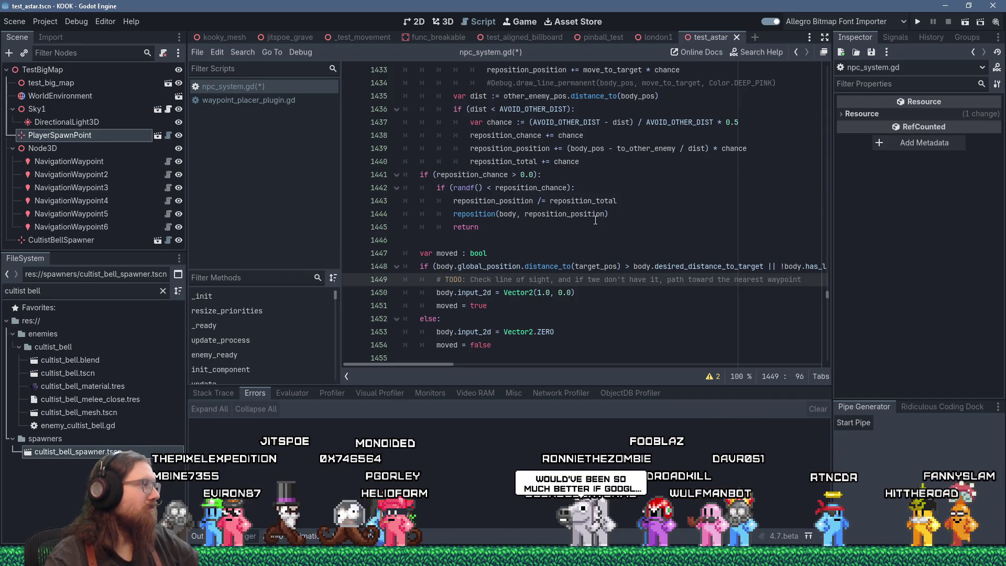
mouse_move(596, 220)
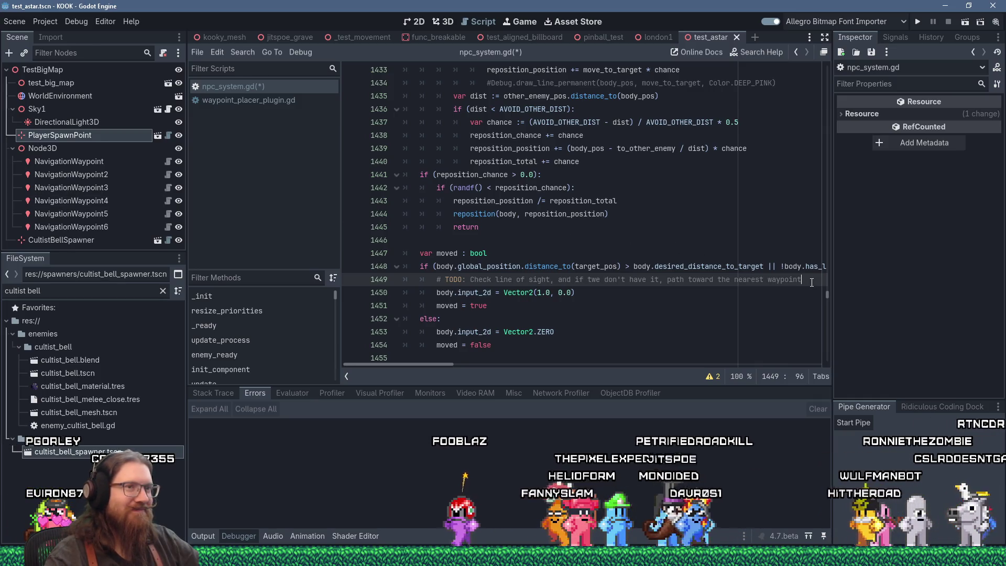
key("Return")
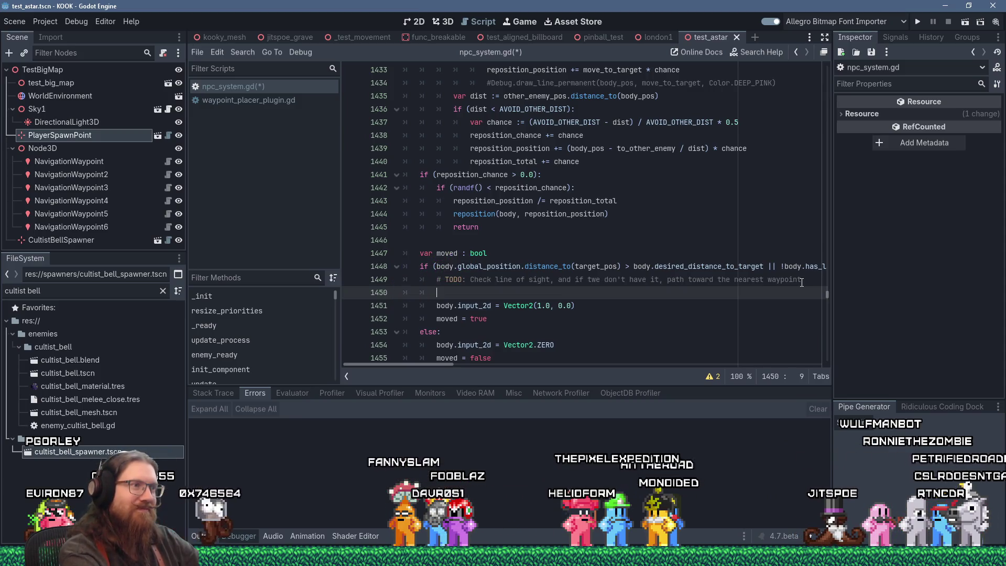
type("if")
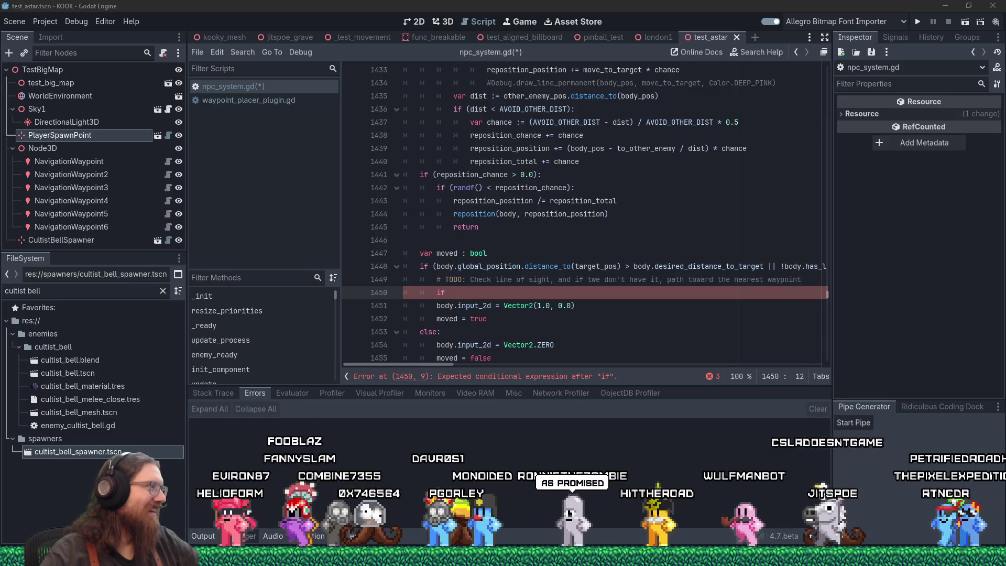
key("alt+Tab")
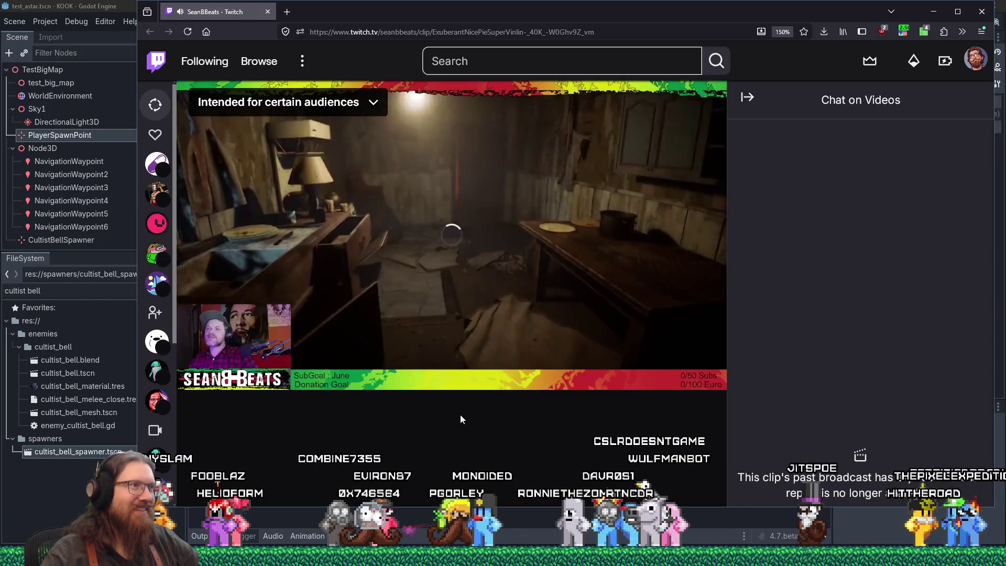
Open the playback speed extension popup, reload the Twitch clip page, and close the browser after watching
left_click(898, 33)
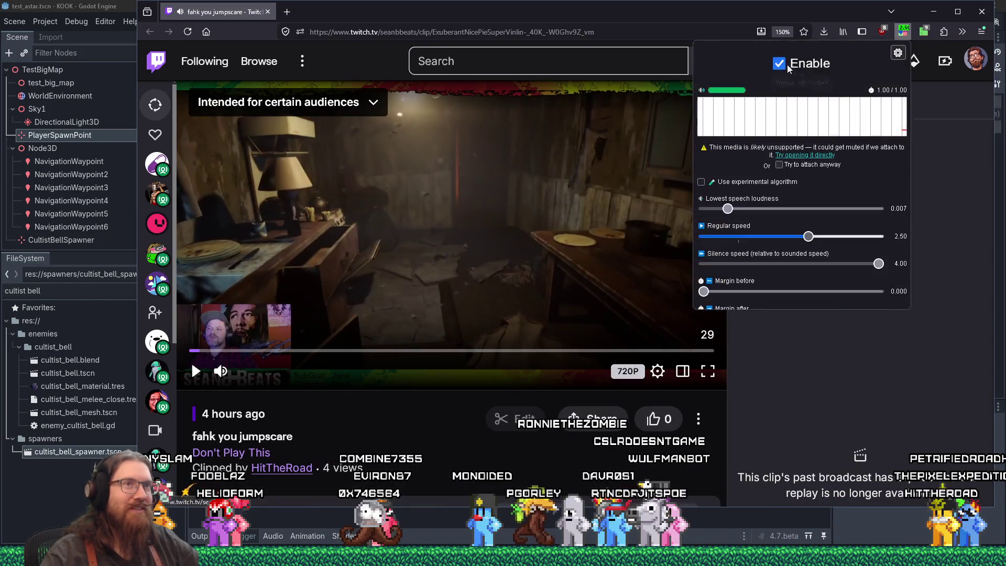
left_click(184, 38)
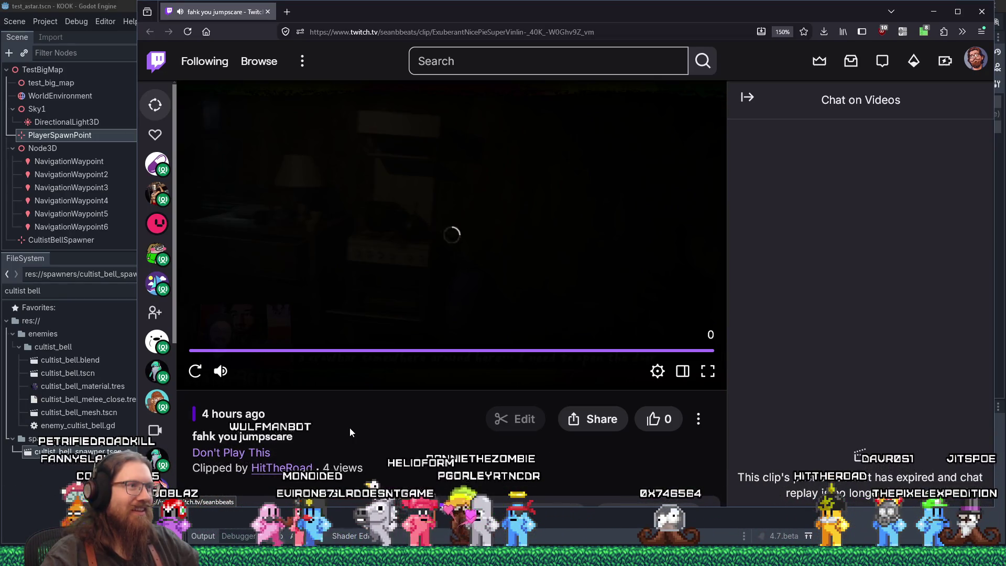
left_click(267, 12)
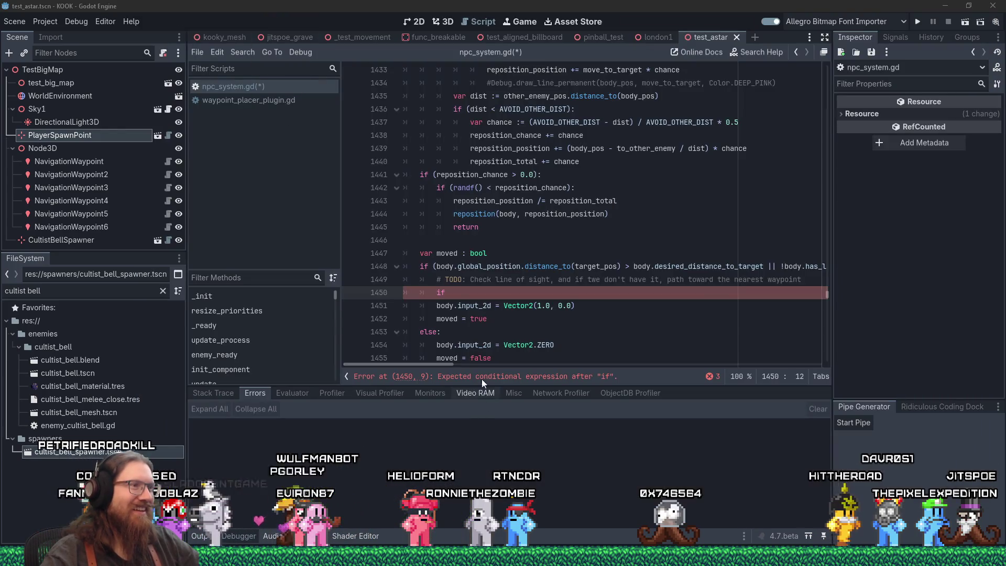
Begin the condition 'if (' on line 1450, removing the auto-inserted closing parenthesis
left_click(471, 291)
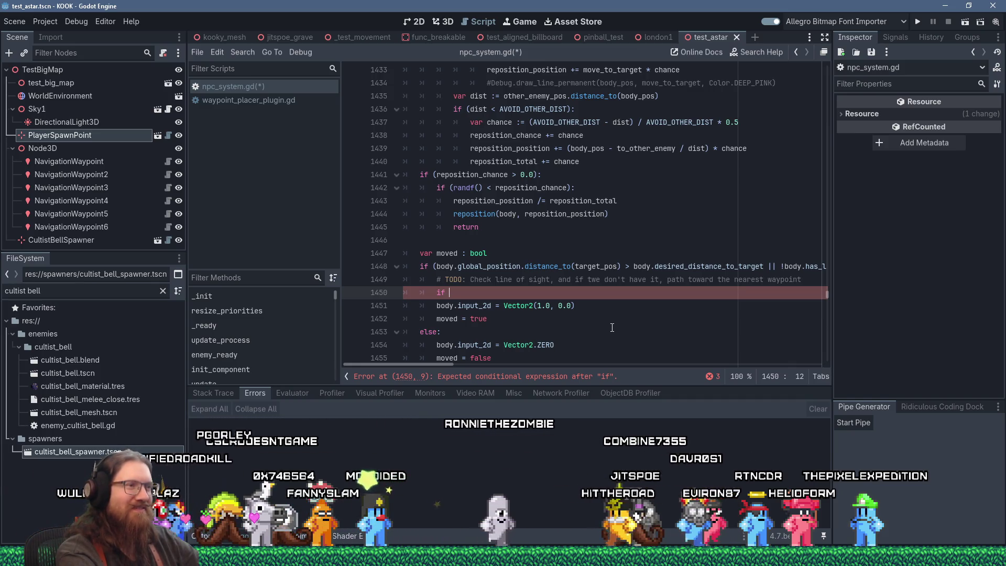
type("(")
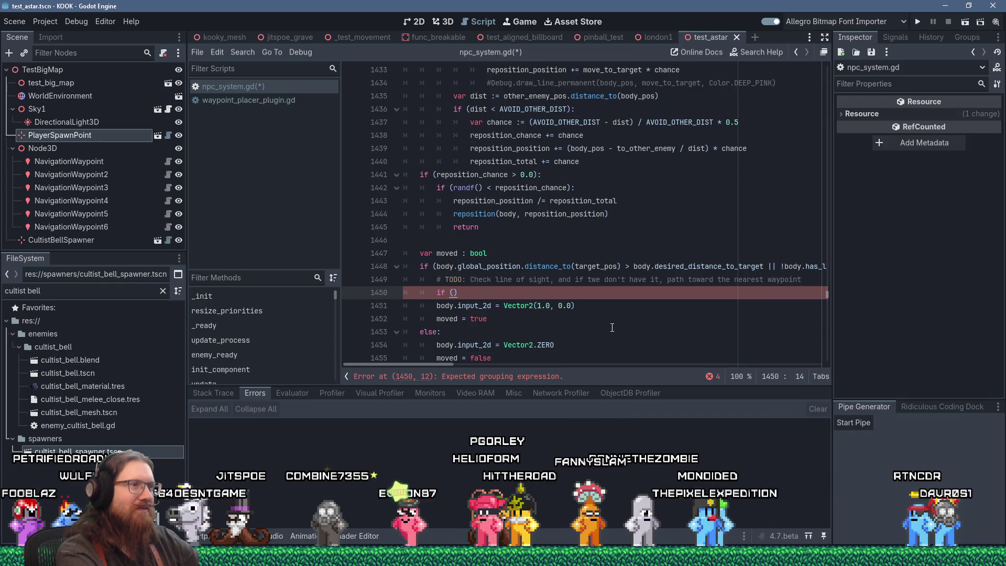
key("BackSpace")
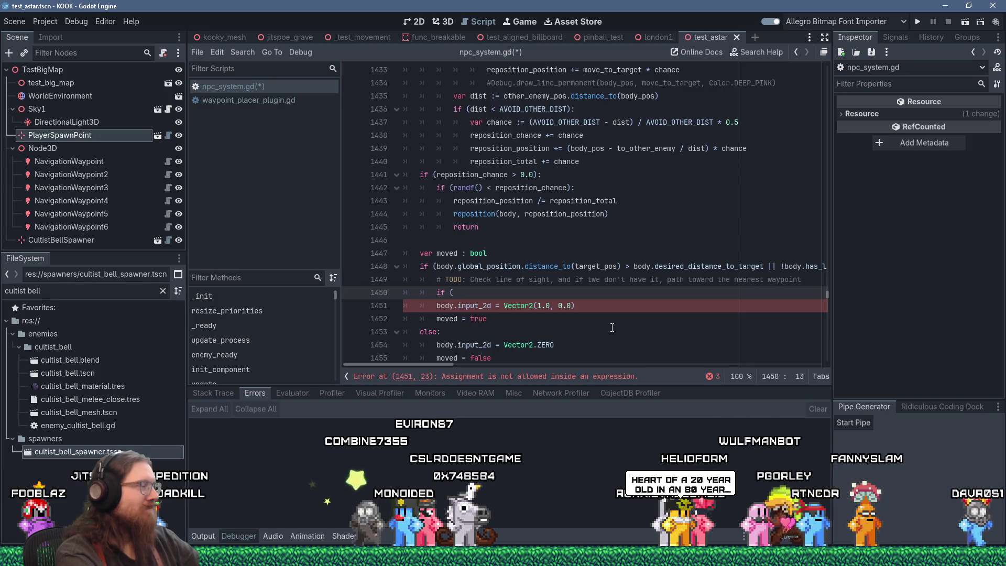
Add a cancel_waypoint_pathing(body) call as the first line of the else branch
key("Down")
key("Down")
key("Down")
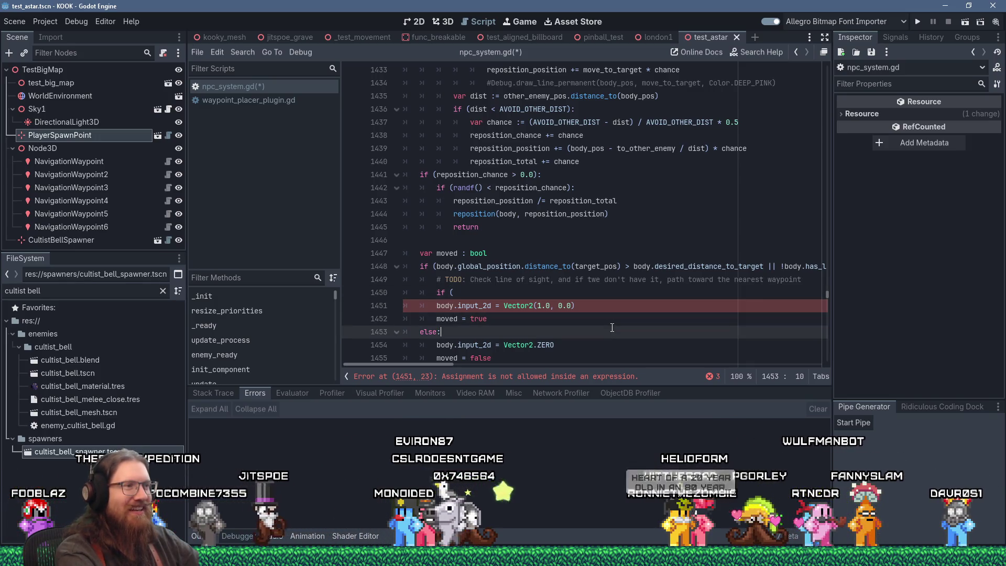
key("Return")
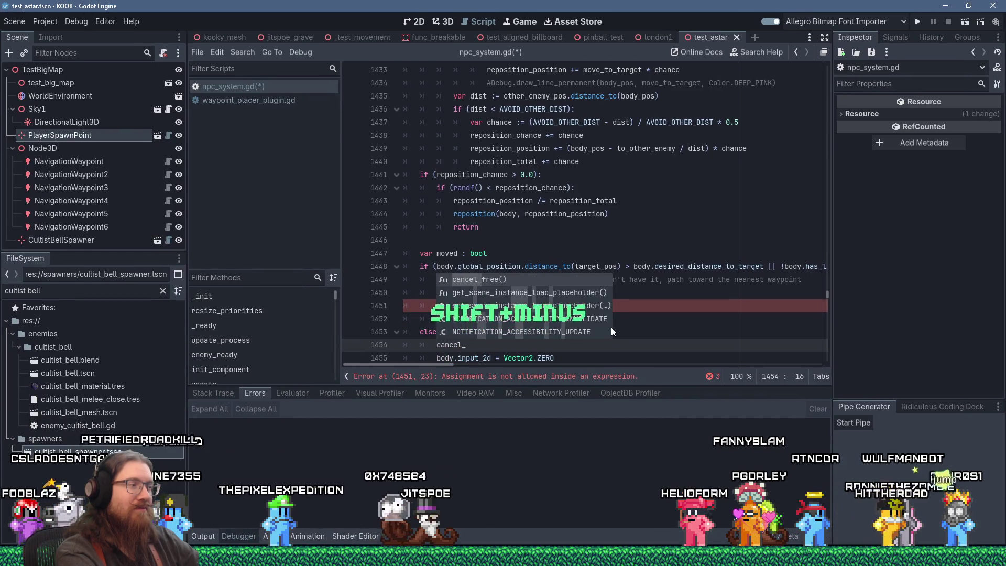
type("waypoint_pathing(body")
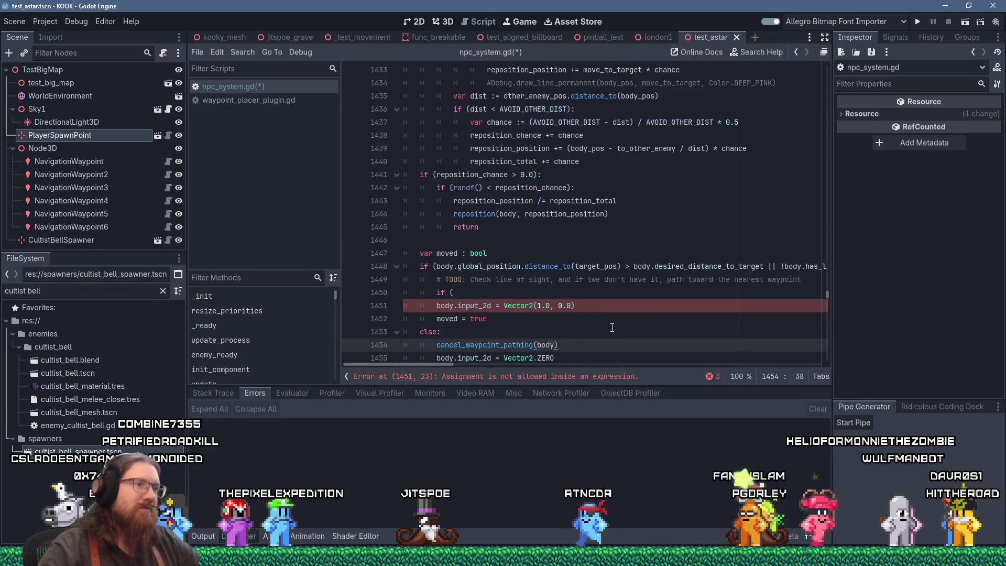
scroll(612, 328, "down", 12)
left_click(559, 227)
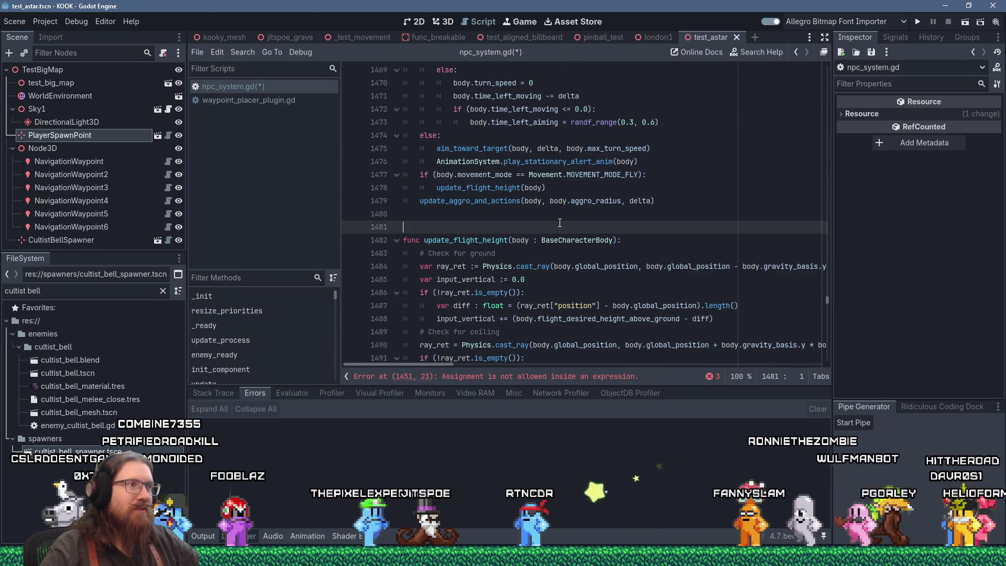
Declare 'func cancel_waypoint_pathing(body : Enemy):' at line 1482 and begin its body with 'body.'
key("Return")
type("func cancel")
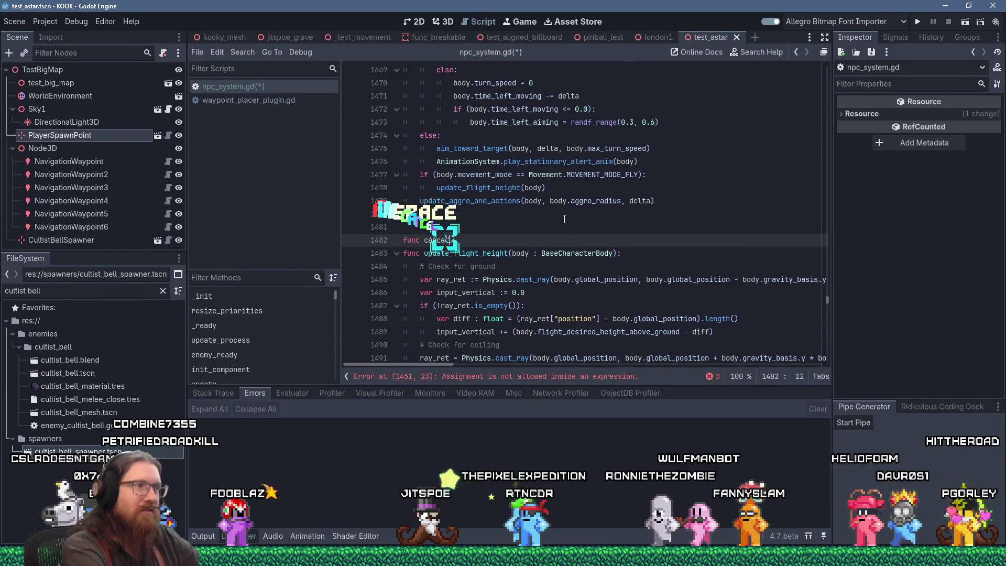
type("_waypoint_pathing(body : ")
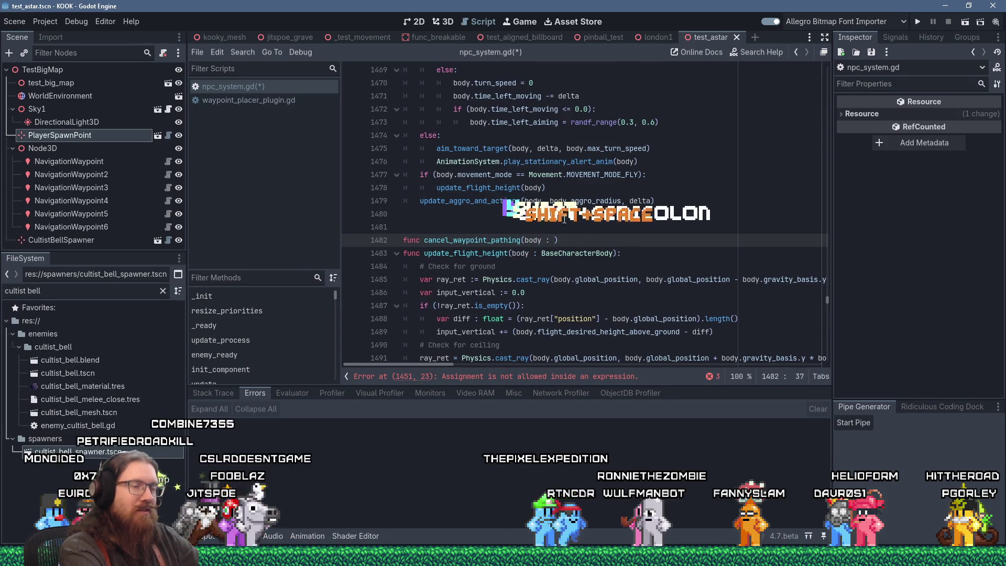
type("Ba")
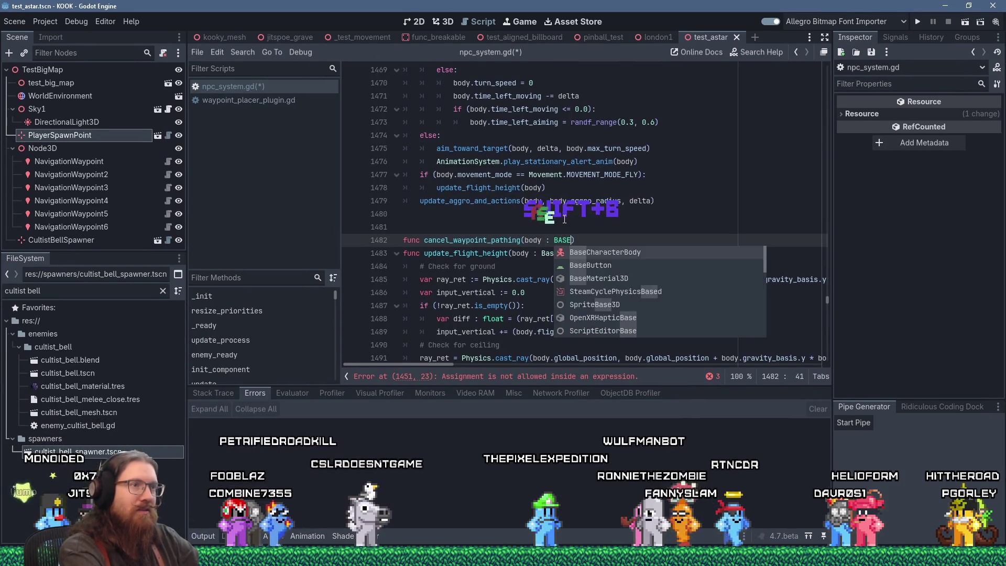
key("BackSpace")
key("BackSpace")
type("Enemy):")
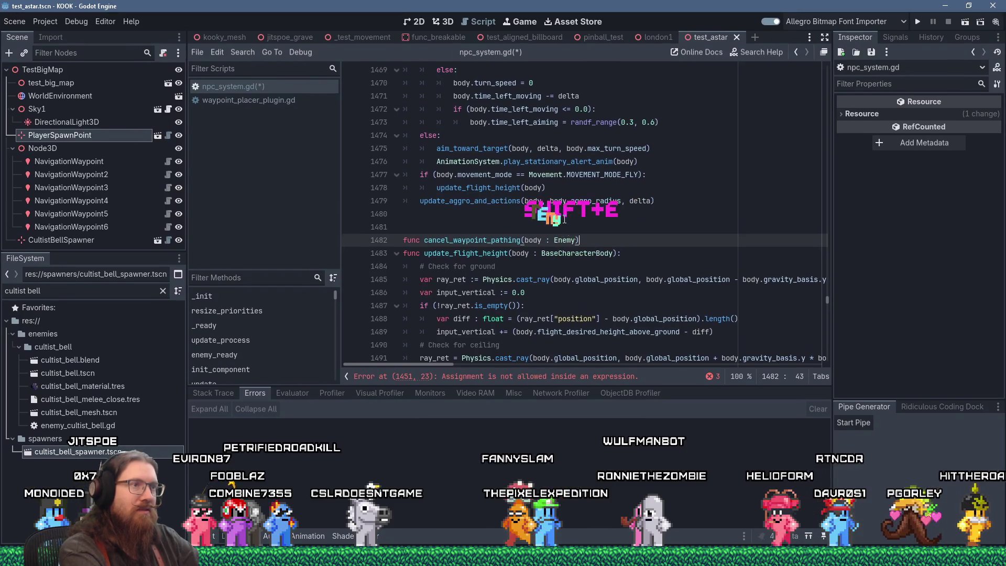
key("Return")
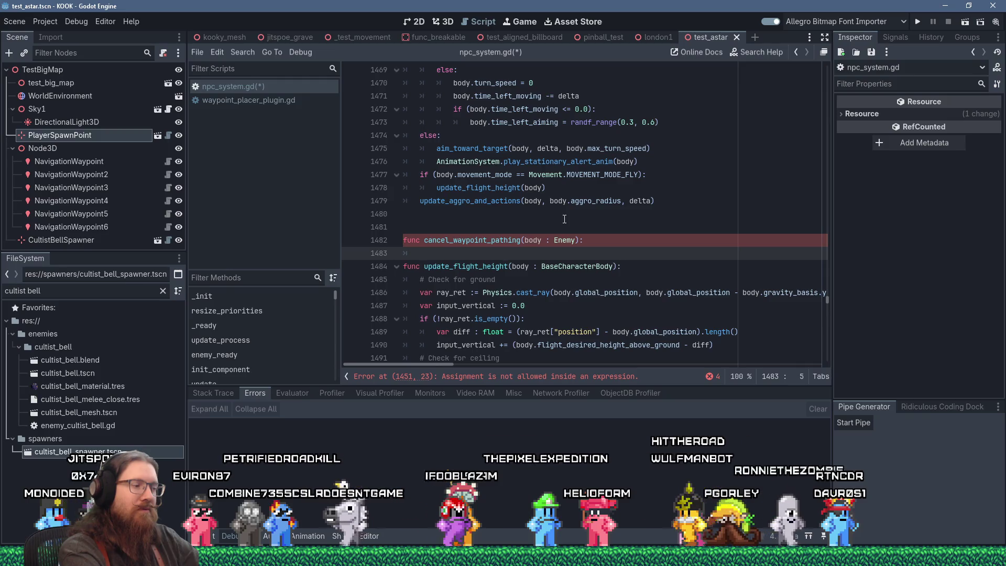
type("body.")
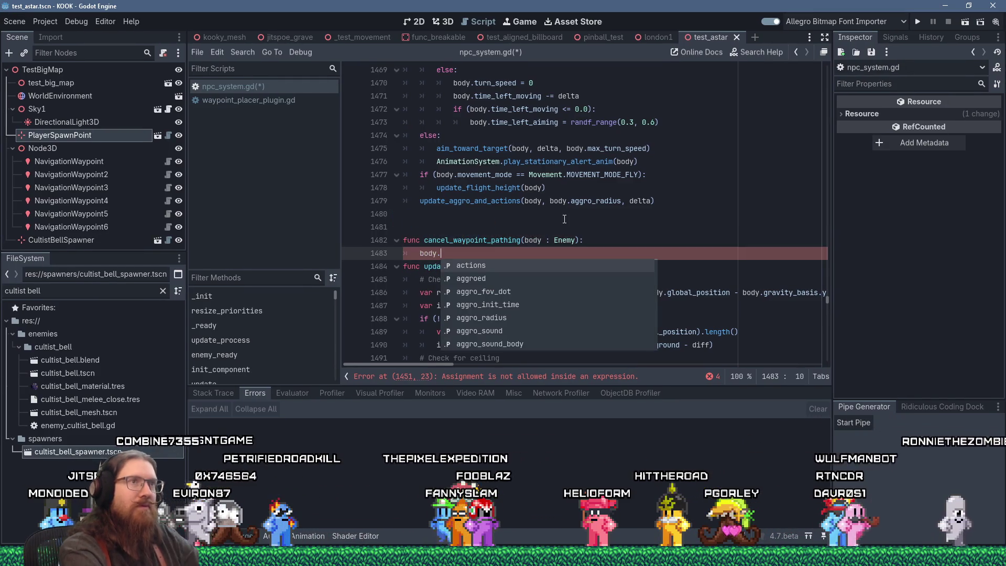
Search the help for 'astar', open the AStar3D class reference, and scroll through its Methods section
left_click(749, 55)
type("astar")
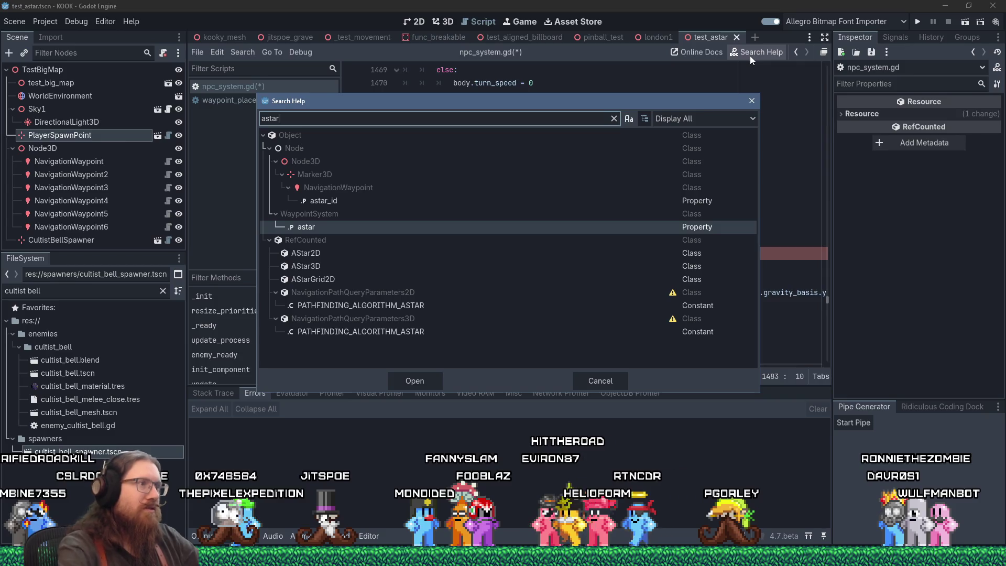
double_click(302, 266)
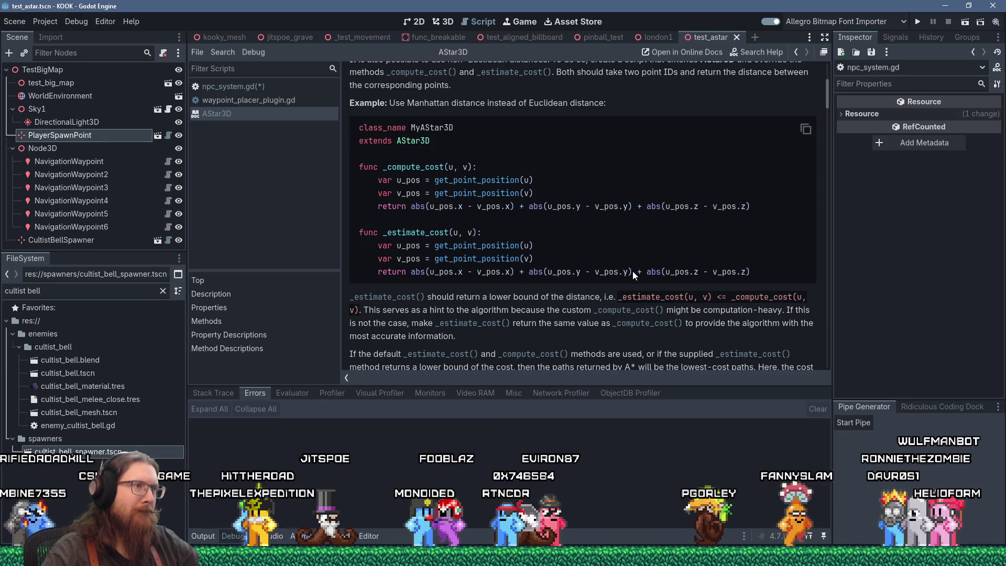
scroll(632, 271, "down", 5)
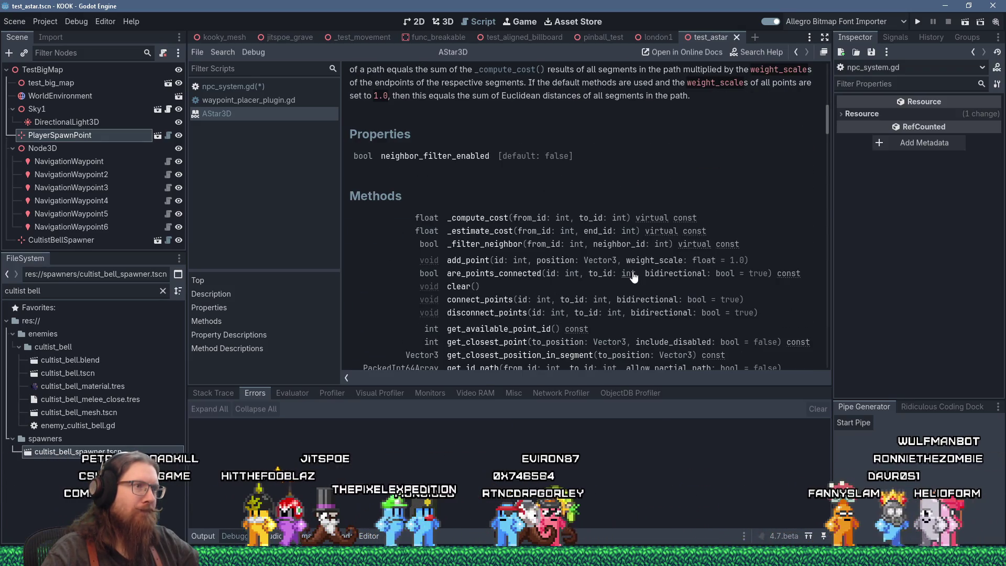
scroll(632, 272, "down", 3)
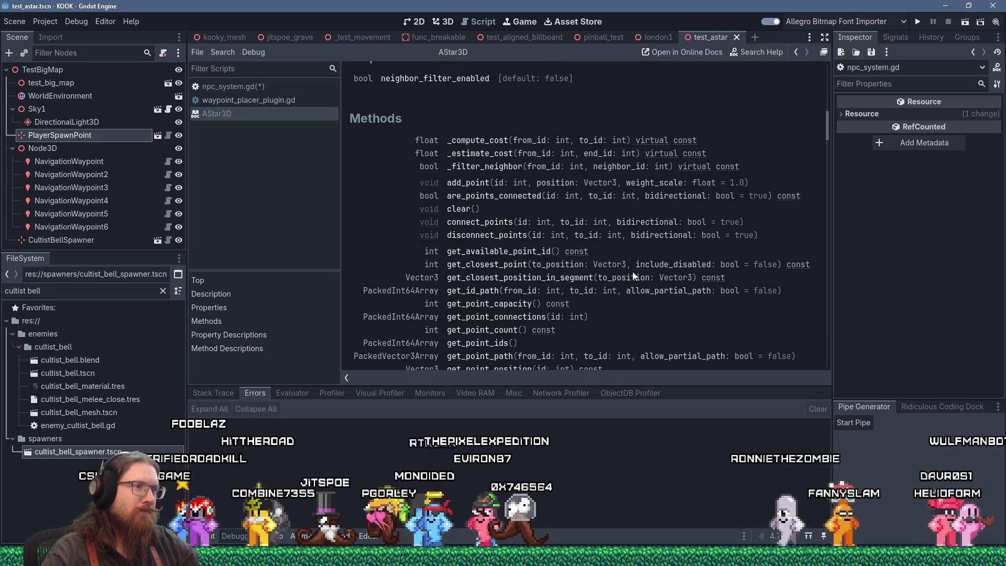
scroll(633, 276, "down", 3)
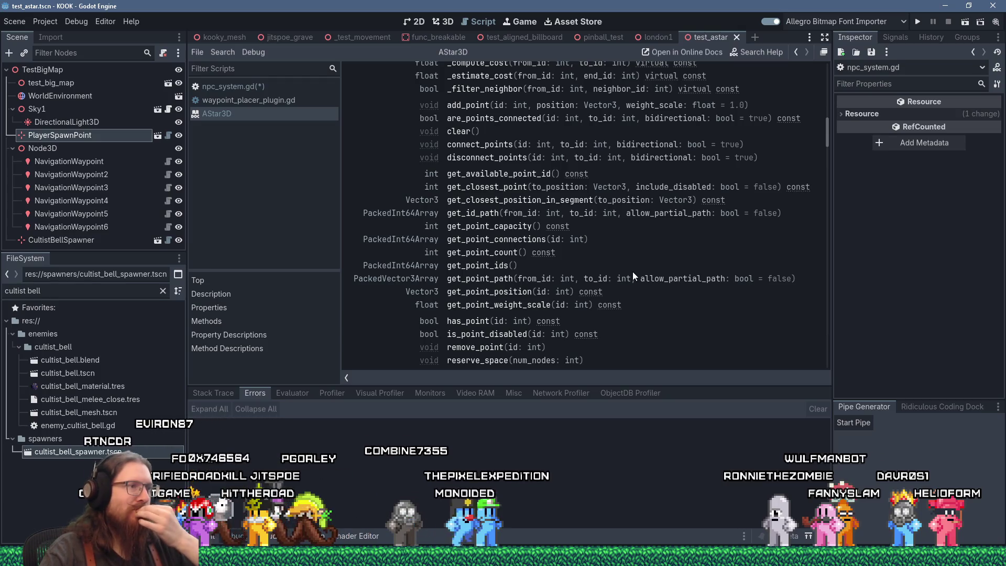
scroll(633, 273, "down", 3)
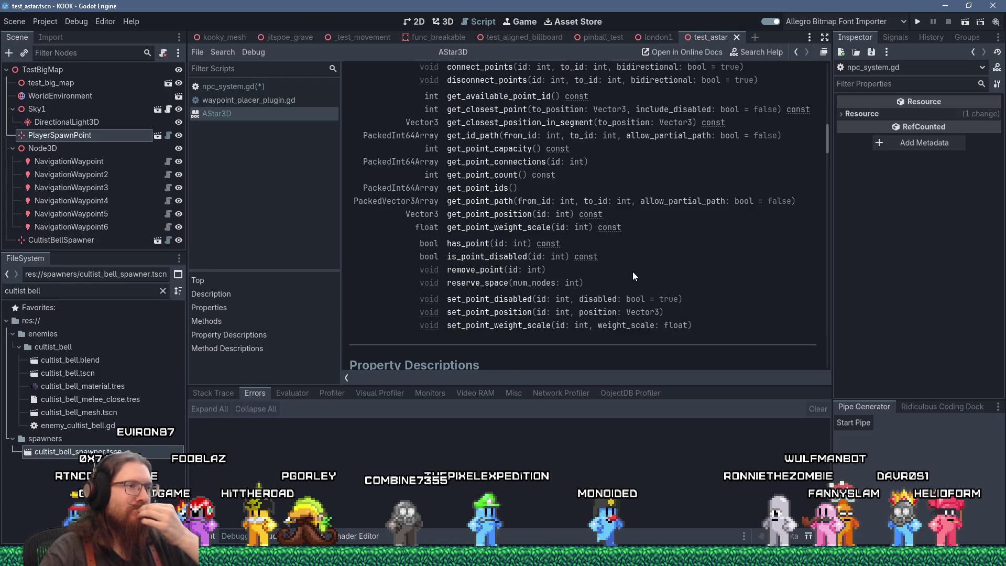
scroll(633, 273, "up", 3)
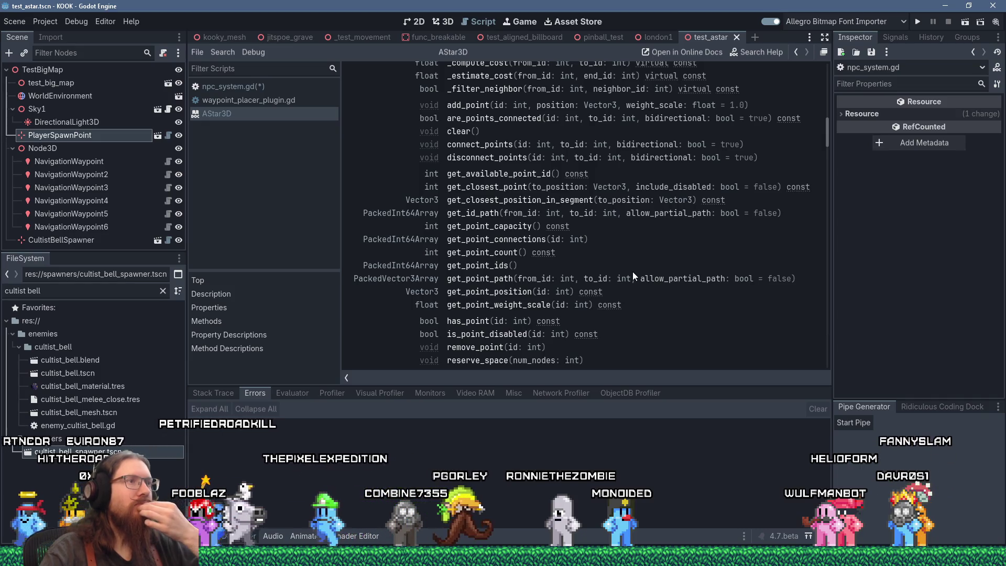
scroll(633, 273, "up", 3)
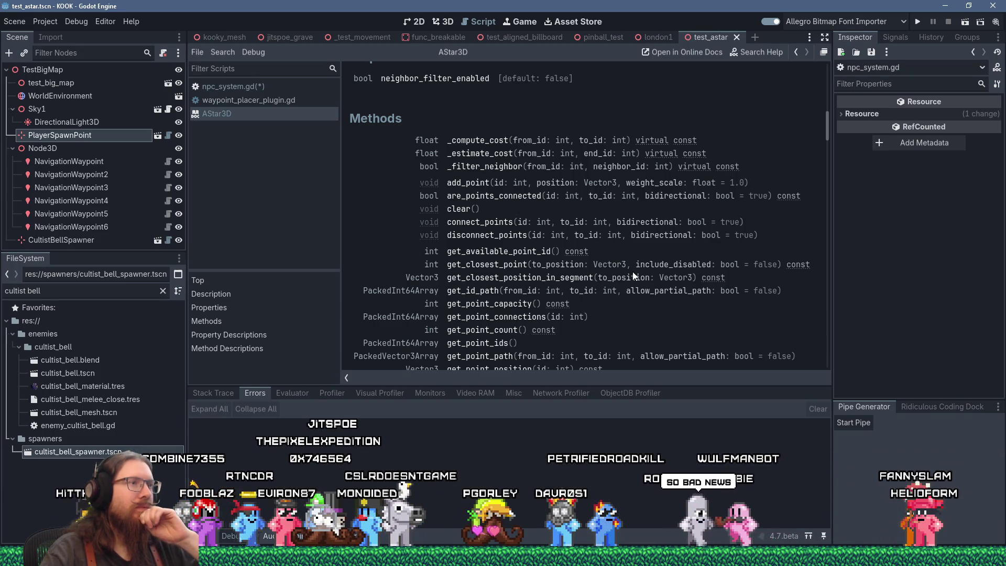
scroll(633, 274, "down", 3)
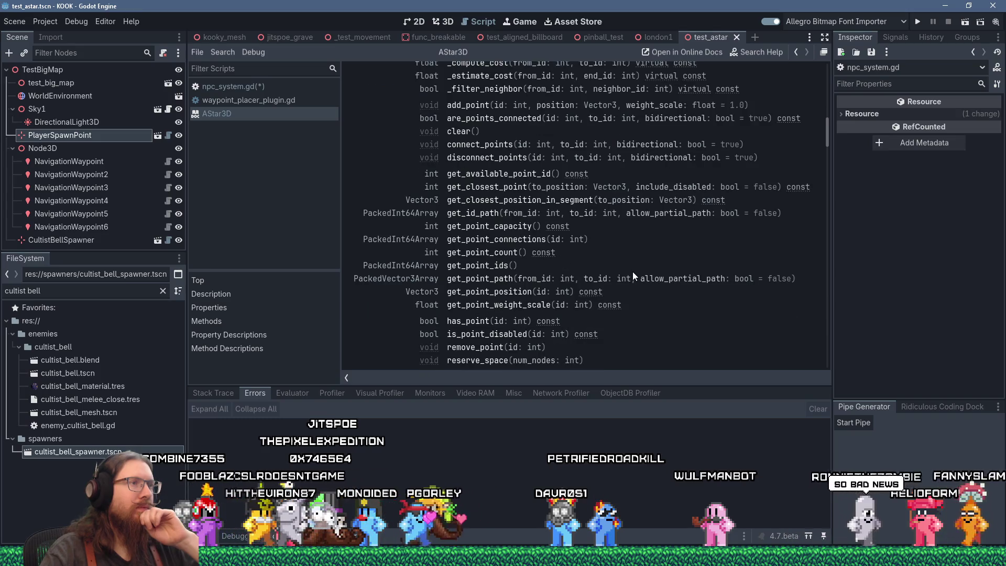
scroll(633, 276, "down", 1)
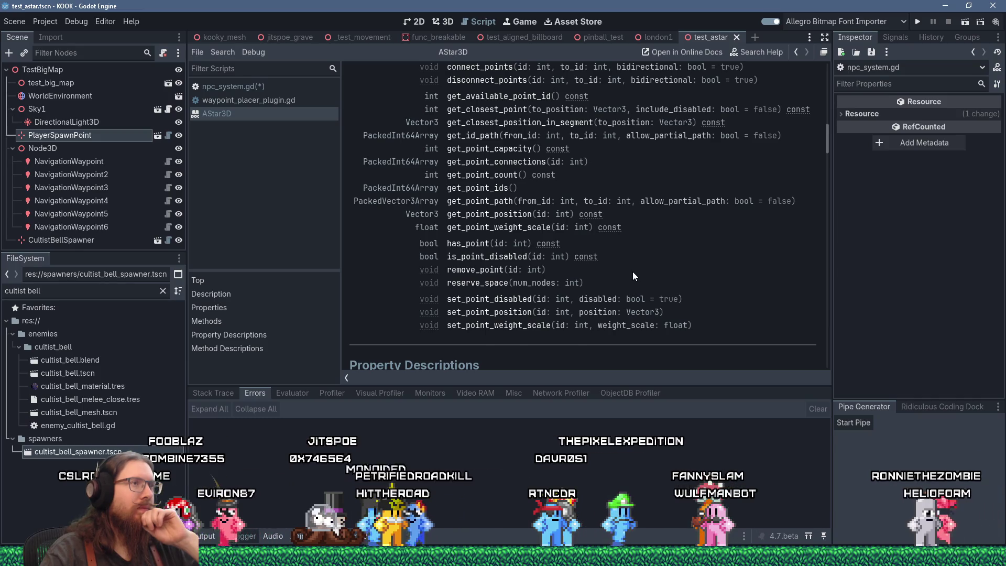
Review AStar3D's get_point_path method, then go back to the npc_system.gd script
scroll(633, 272, "up", 3)
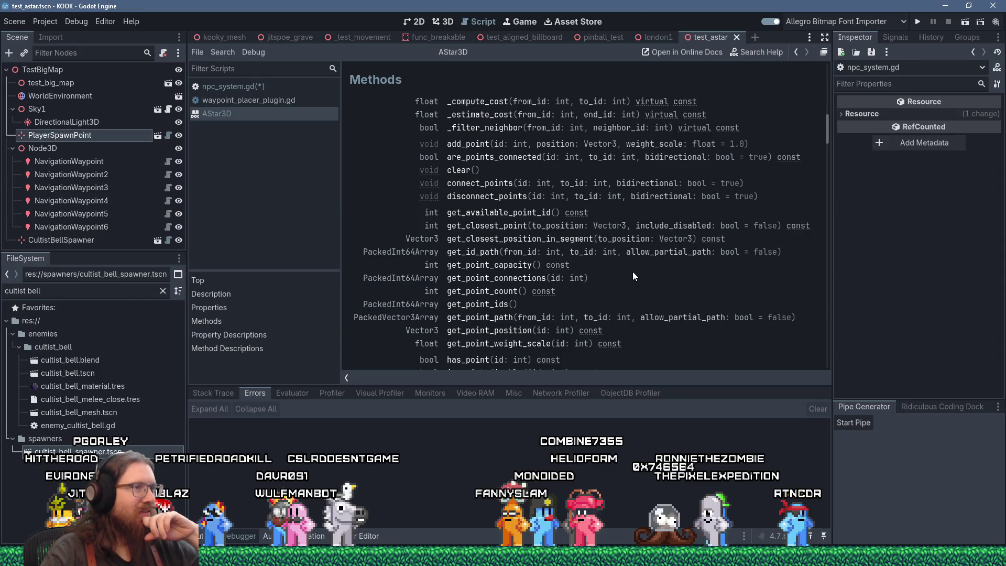
scroll(632, 272, "down", 3)
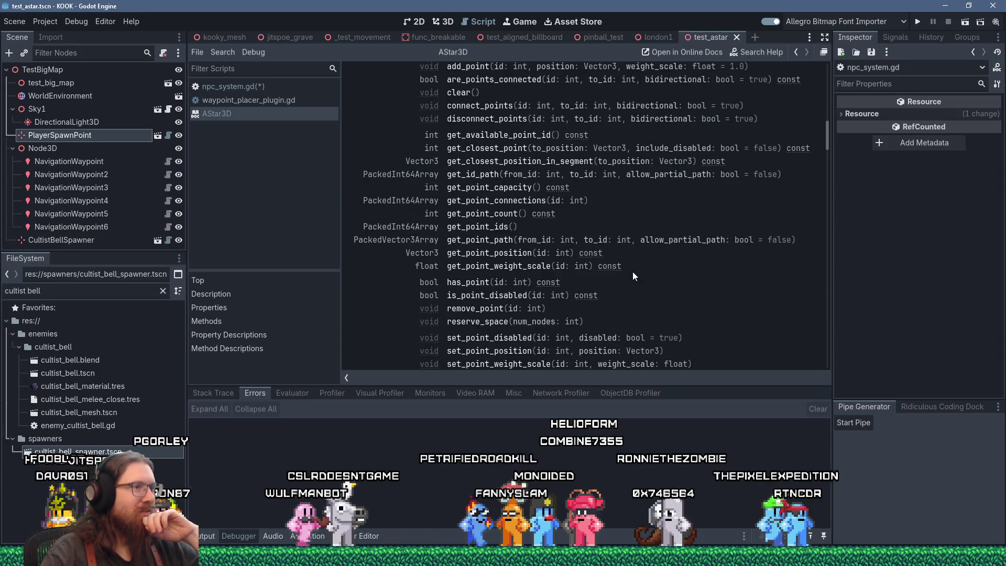
scroll(632, 272, "down", 2)
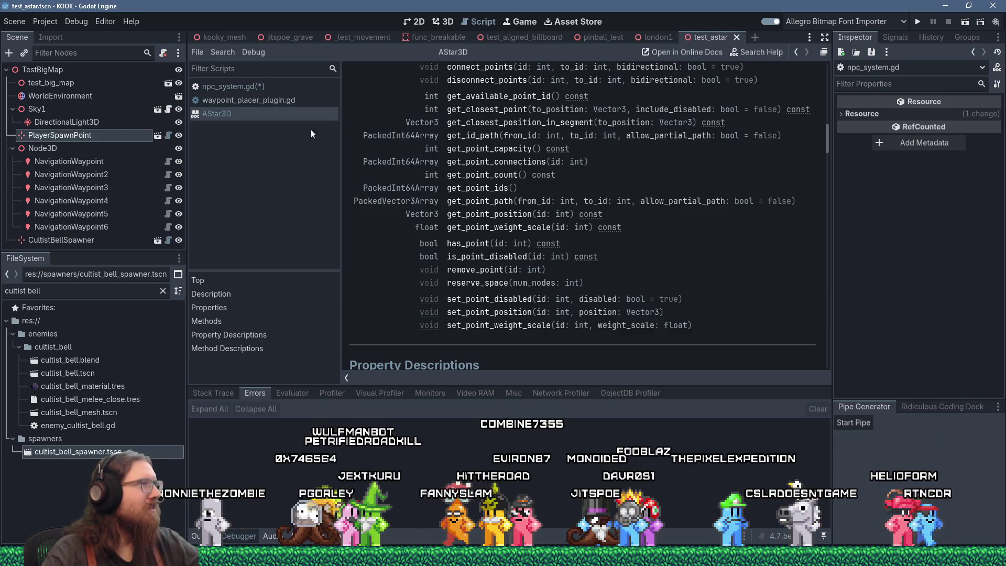
left_click(272, 91)
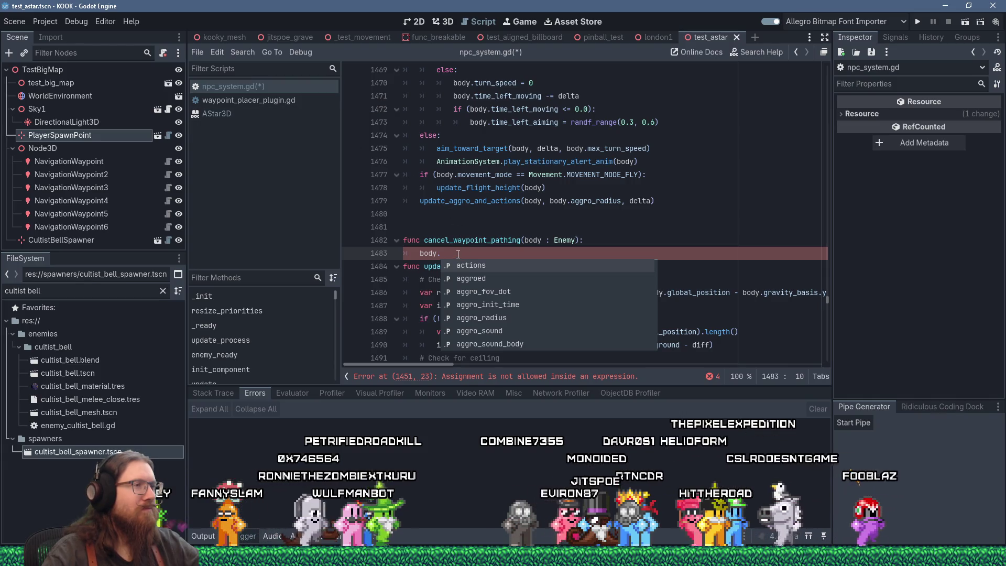
Set waypoint_navigation_active = false in cancel_waypoint_pathing, add a blank line after it, and save npc_system.gd
key("Escape")
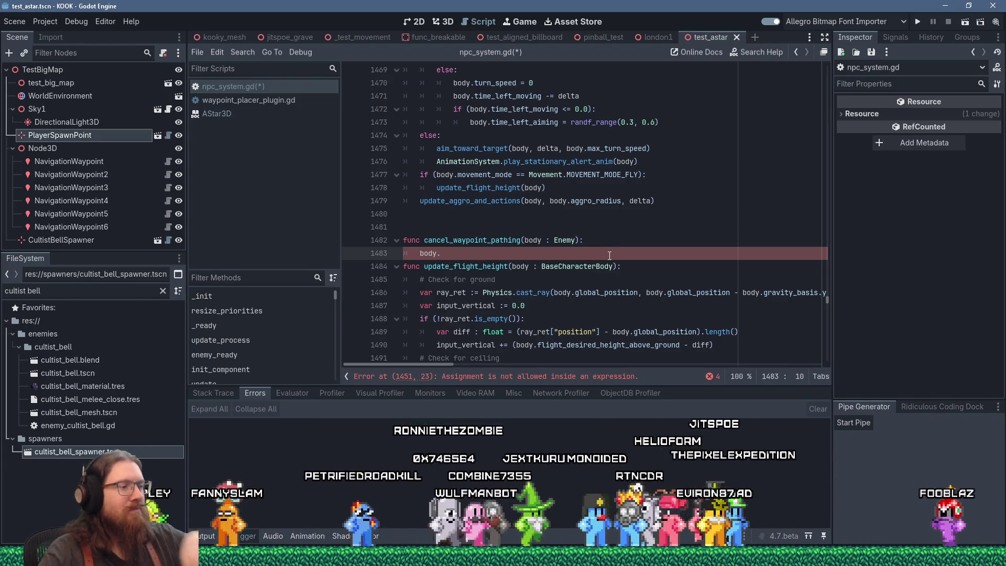
type("waypoeint")
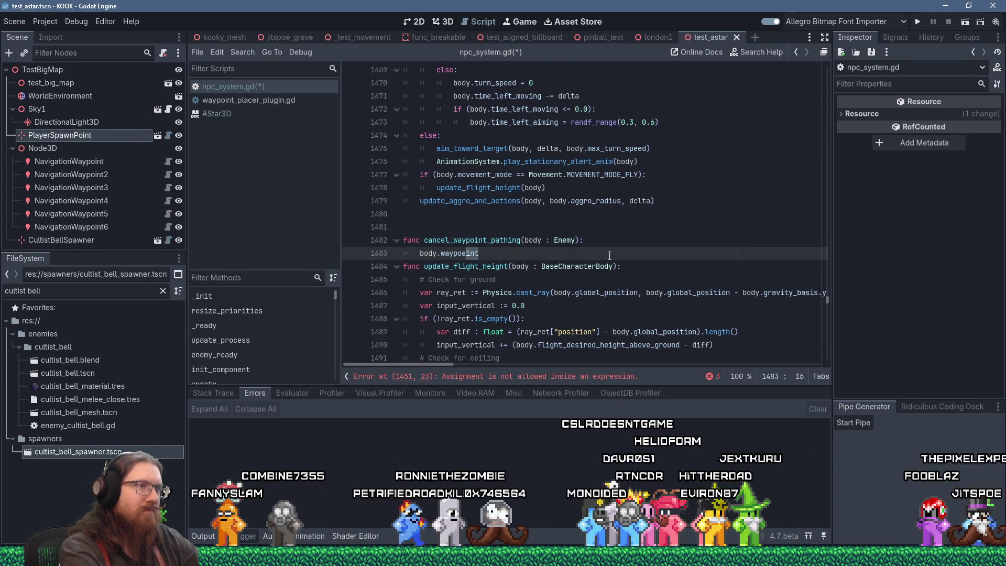
key("BackSpace")
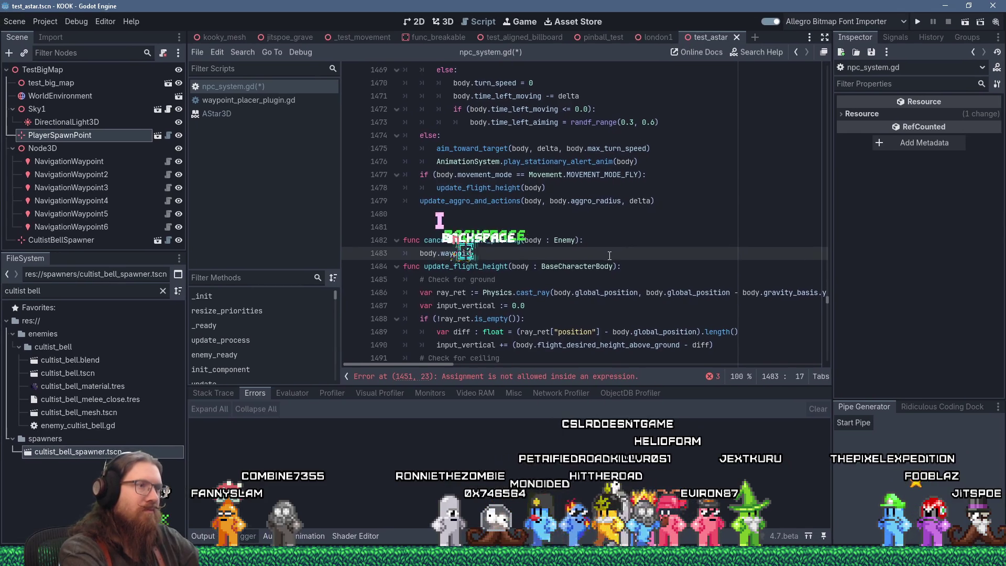
type("int_navigation_")
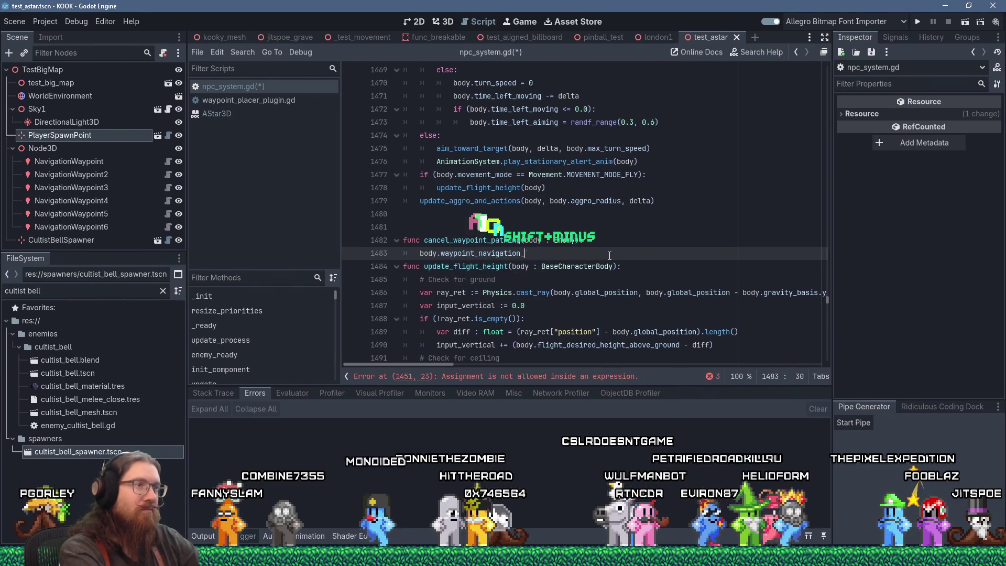
type("active = false")
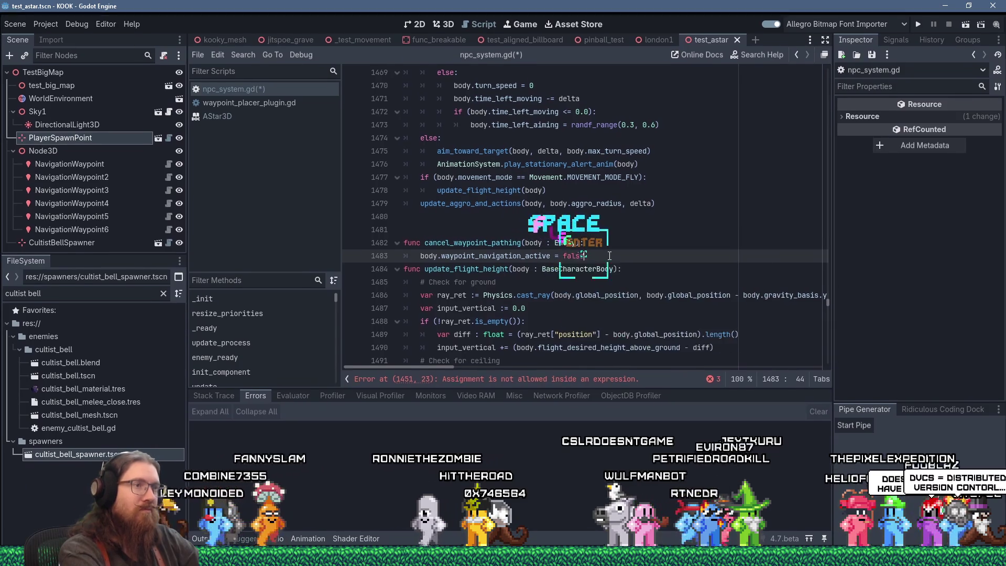
key("Return")
key("Return")
key("BackSpace")
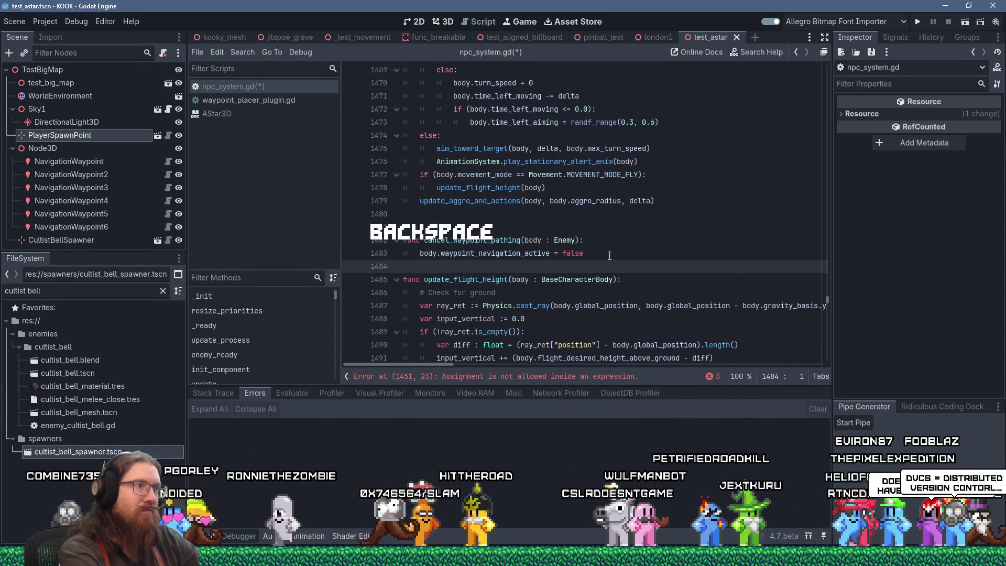
key("ctrl+s")
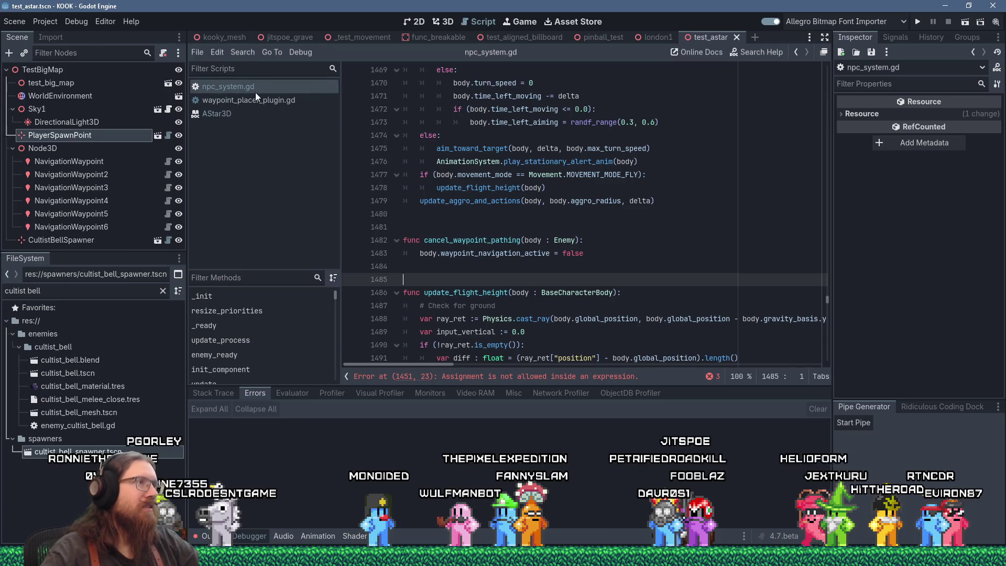
left_click(267, 102)
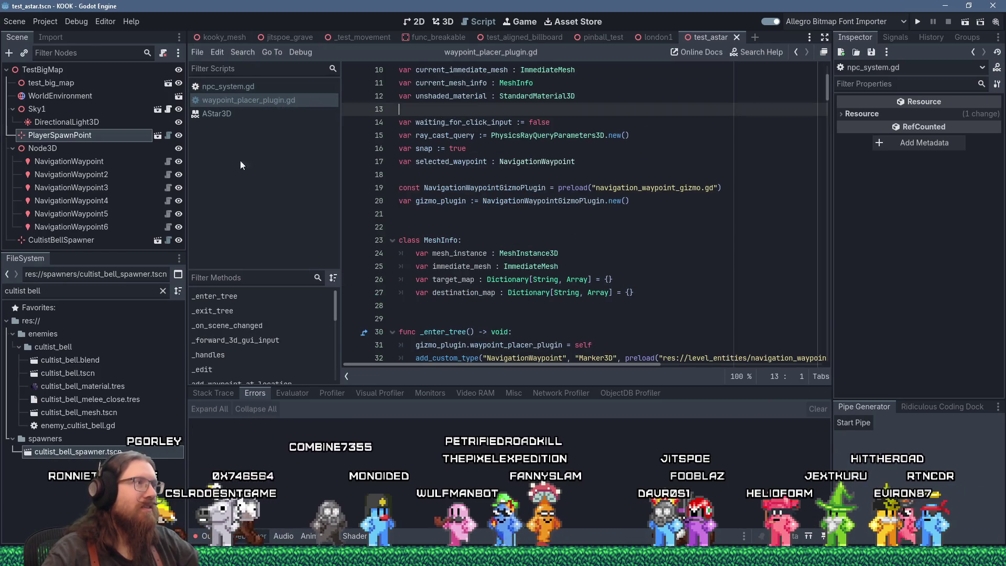
Filter the FileSystem dock for enemy.gd and open it in the script editor
left_click_drag(41, 290, 9, 290)
type("enemy.gd")
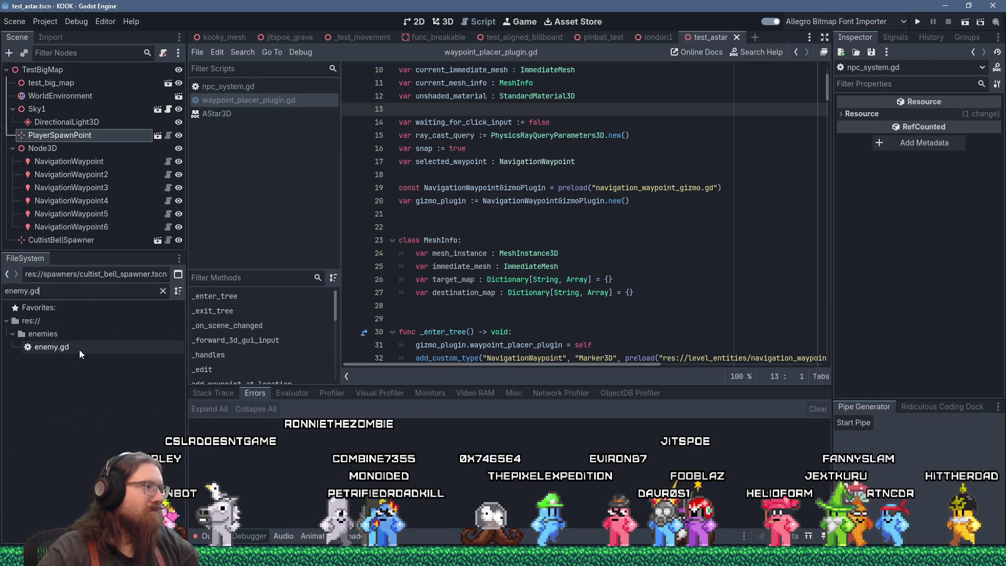
double_click(78, 348)
Search enemy.gd for 'waypoint' and put the caret after the # Waypoints comment
left_click(591, 190)
scroll(591, 192, "down", 4)
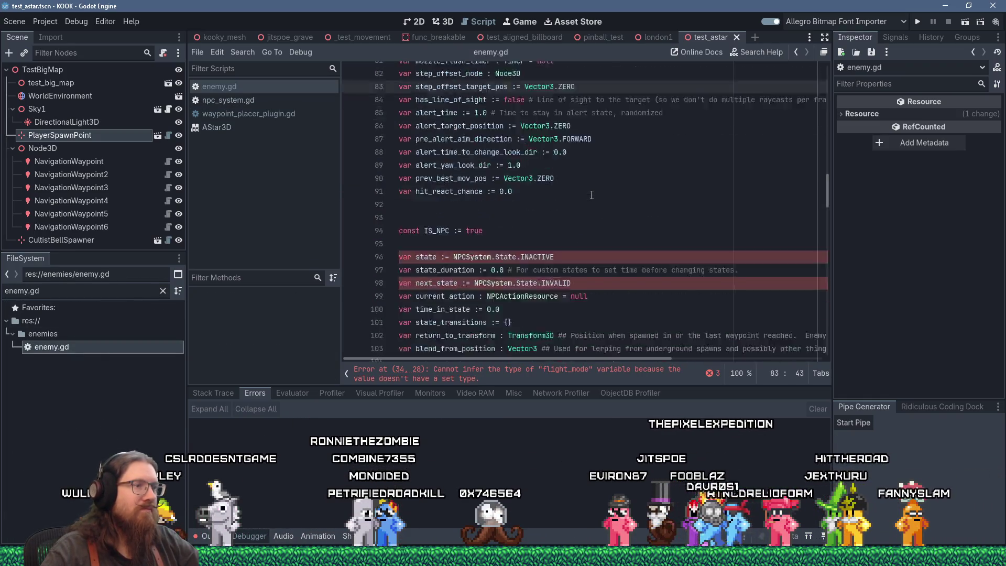
key("ctrl+Home")
key("ctrl+f")
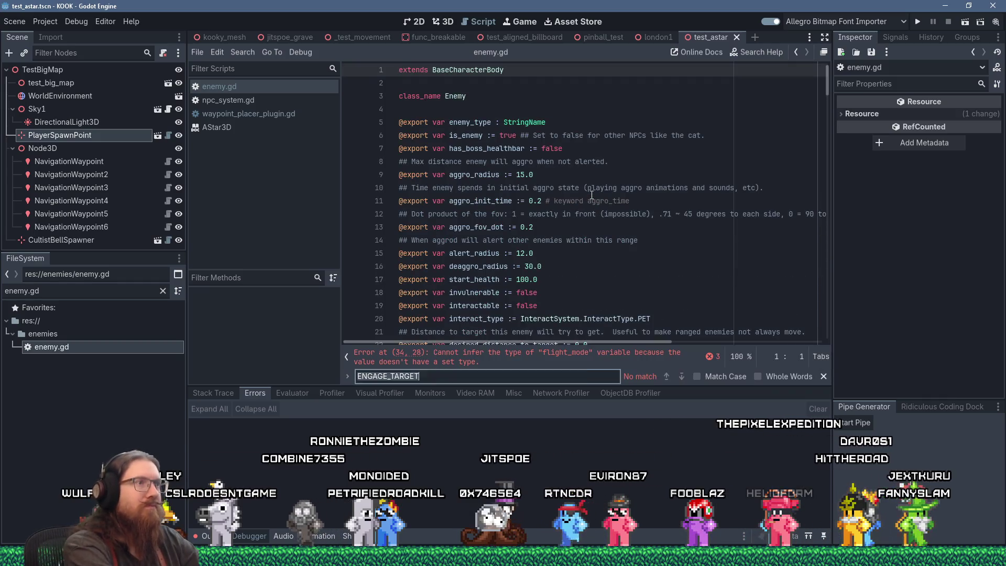
type("waypoint")
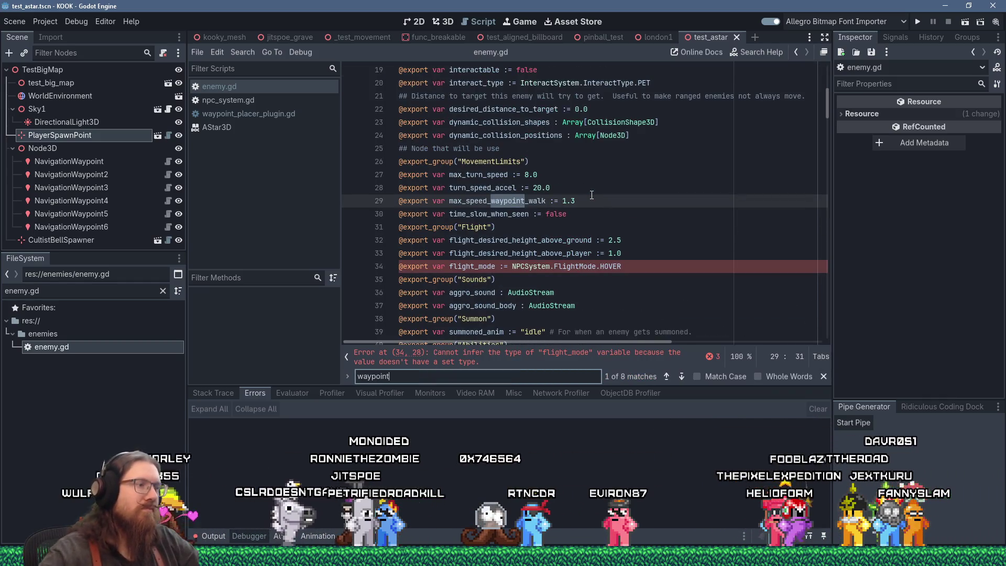
key("Return")
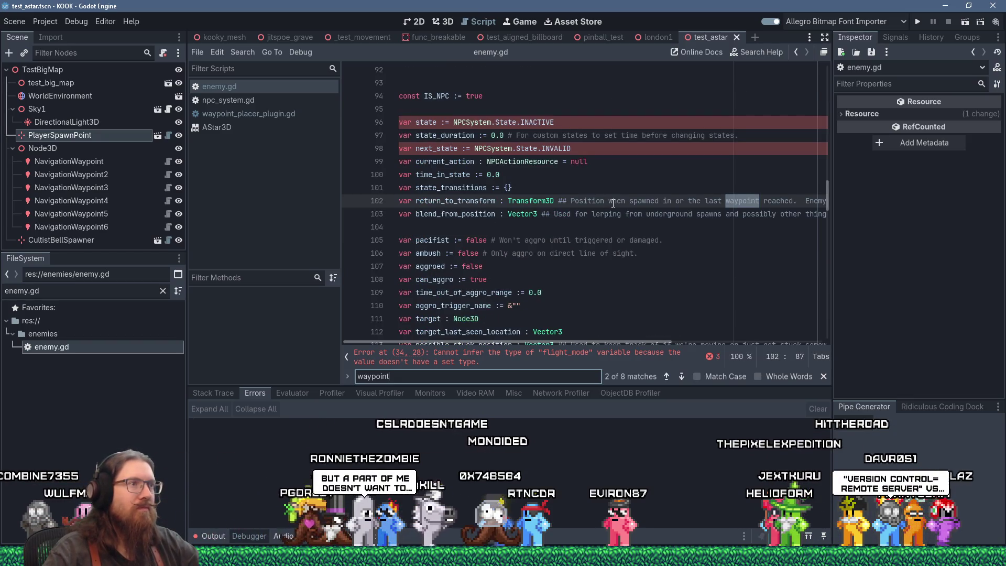
key("Return")
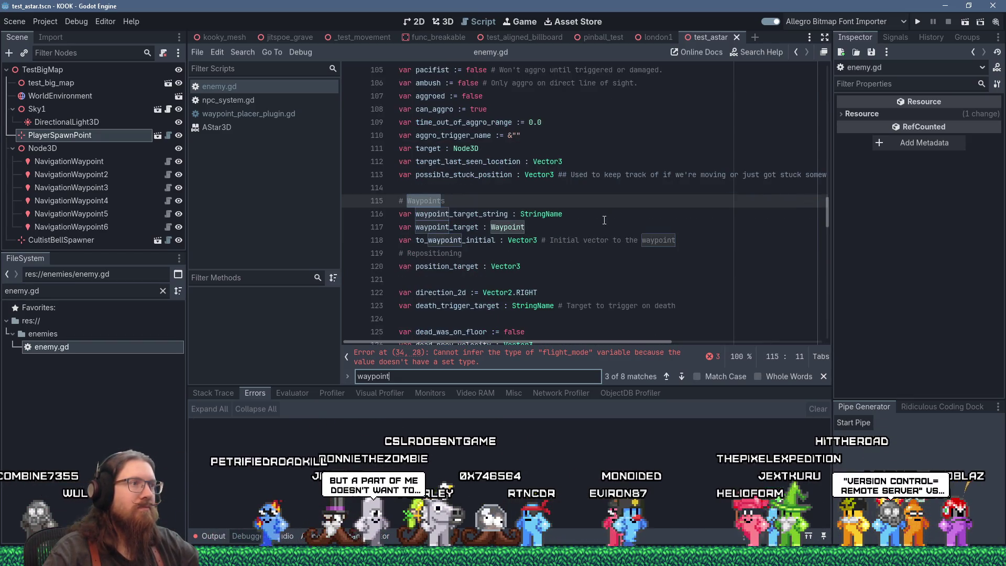
left_click(566, 240)
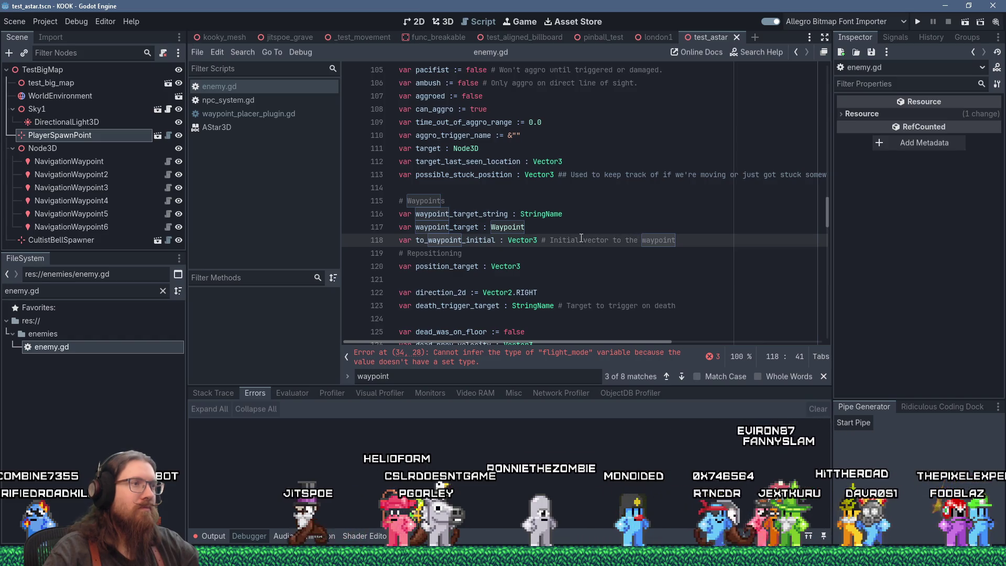
left_click(467, 199)
Label the comment '# Waypoints (patroling)' and add a '# Navigation waypoints (path finding)' comment below
type("(")
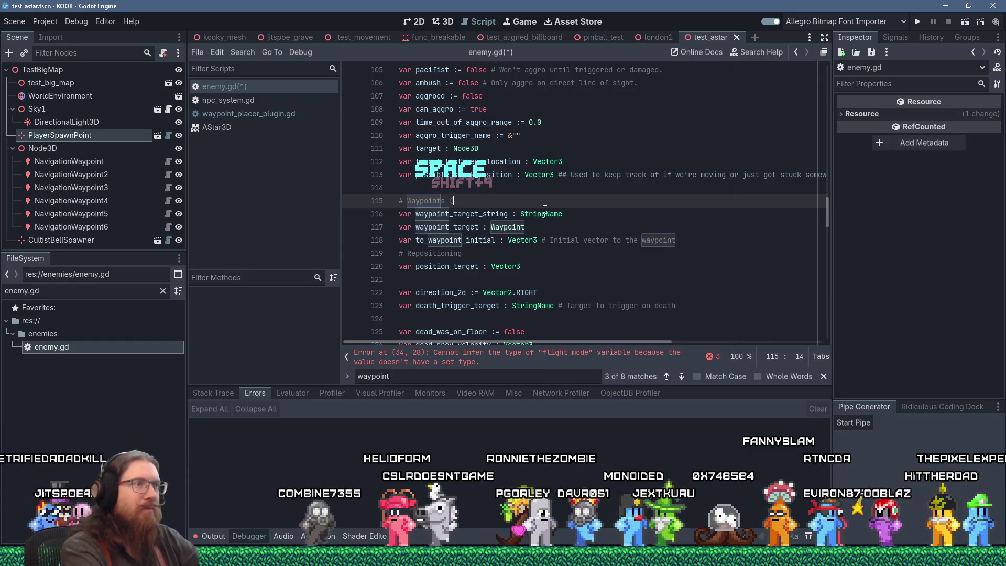
type("patroling)")
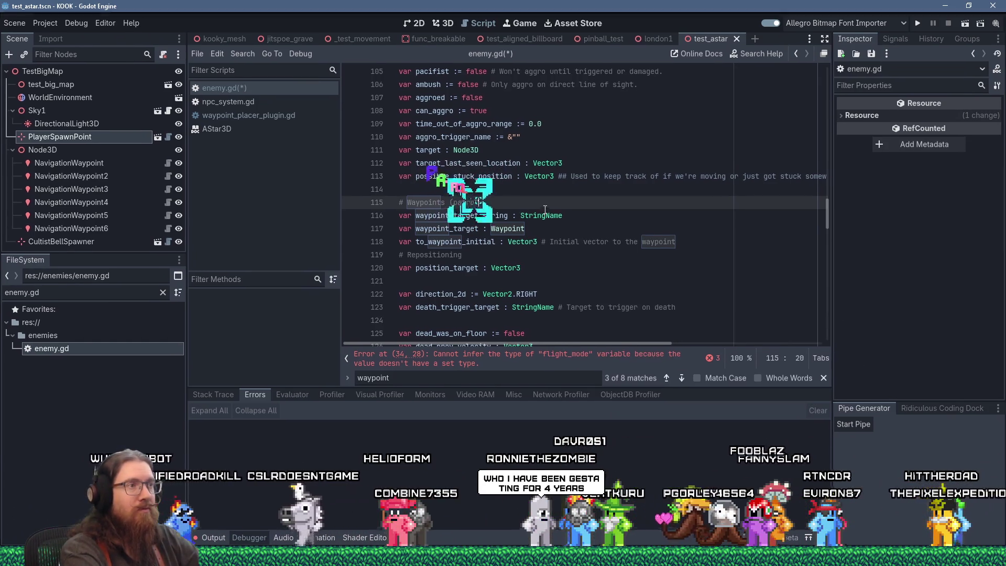
key("Down")
key("Down")
key("Down")
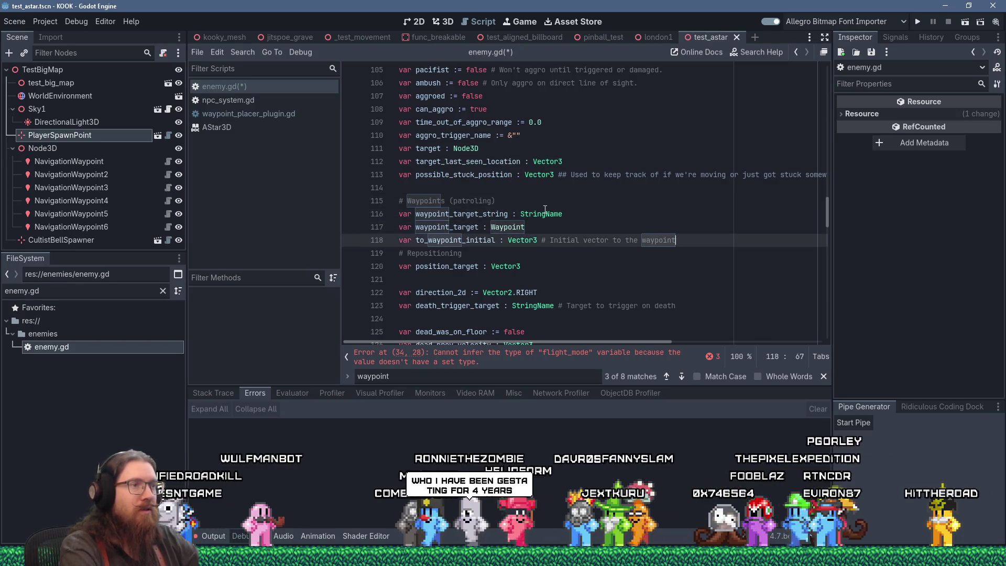
key("End")
key("Return")
type("# Navi")
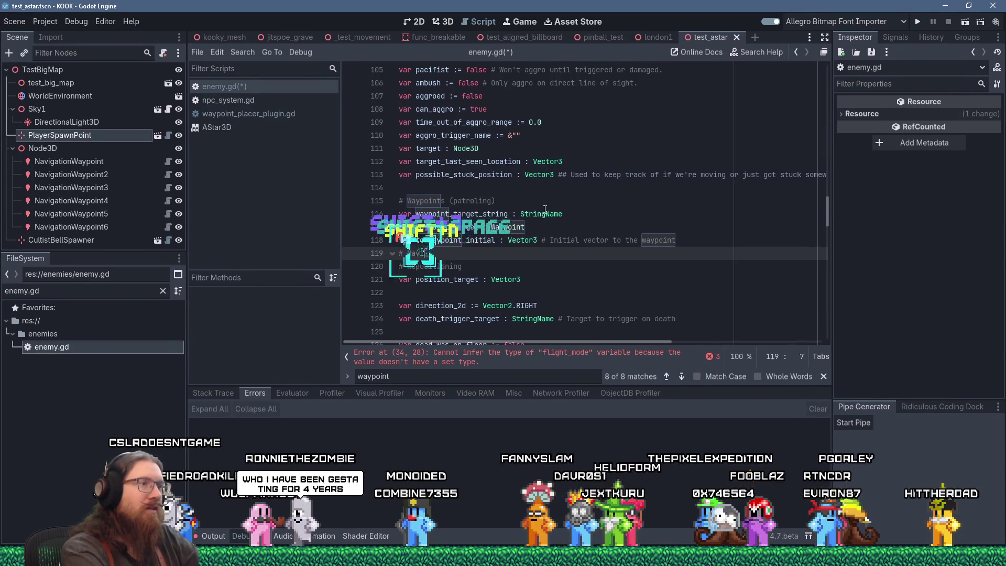
type("gation waypoints (path)")
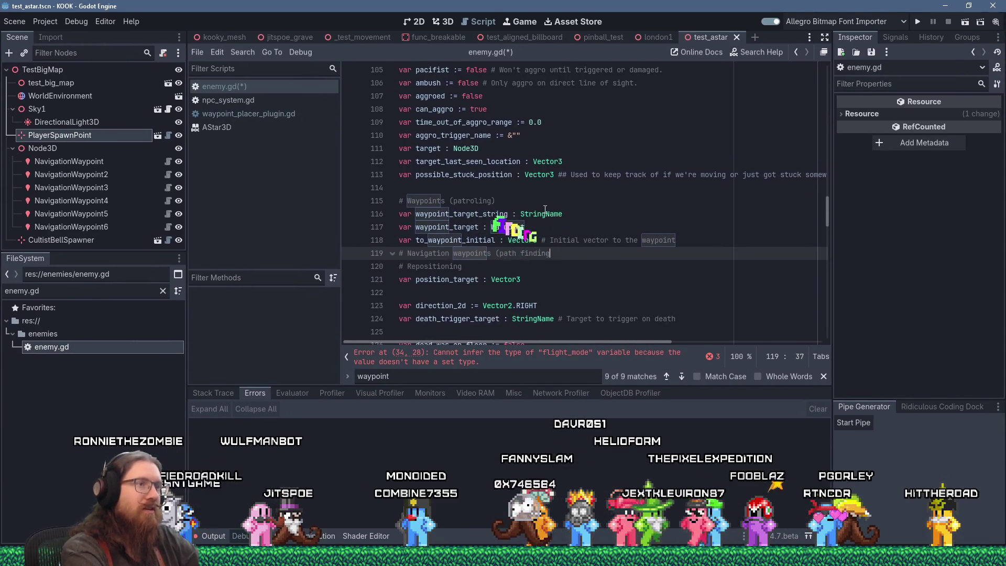
Add waypoint_navigation_active := false and a PackedVector3Array astar_points variable, then save enemy.gd
mouse_move(545, 209)
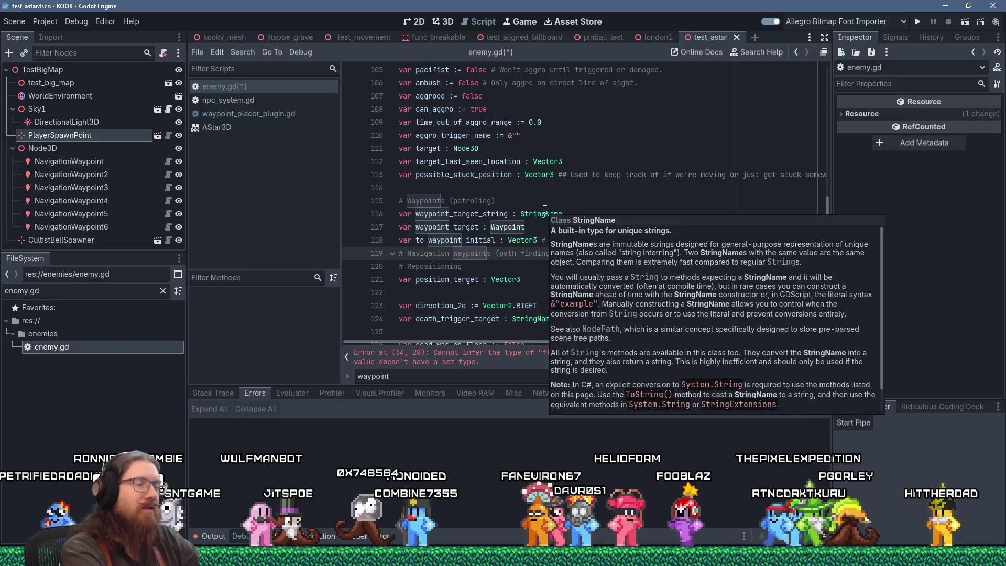
key("Return")
type("var ")
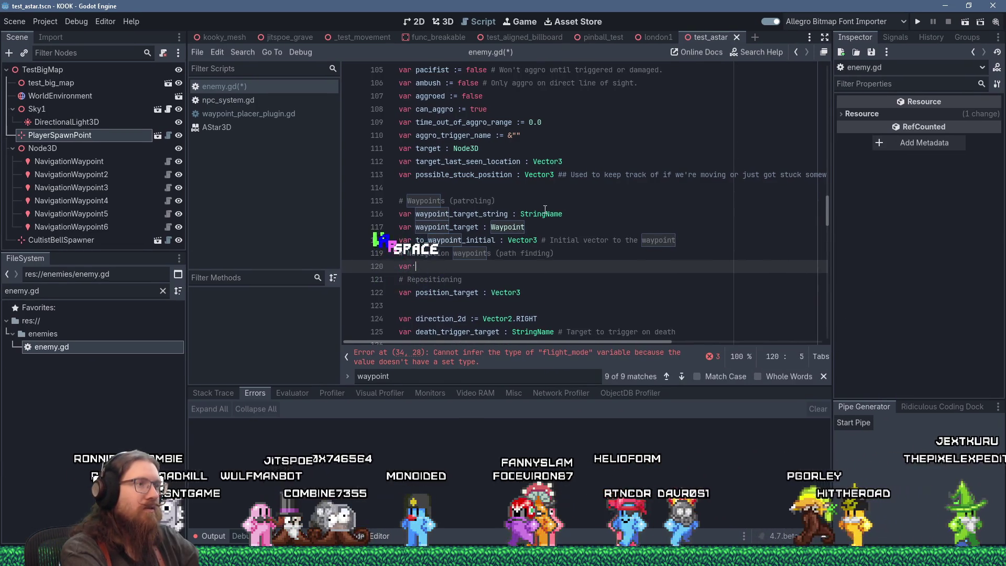
type("waypoint_name")
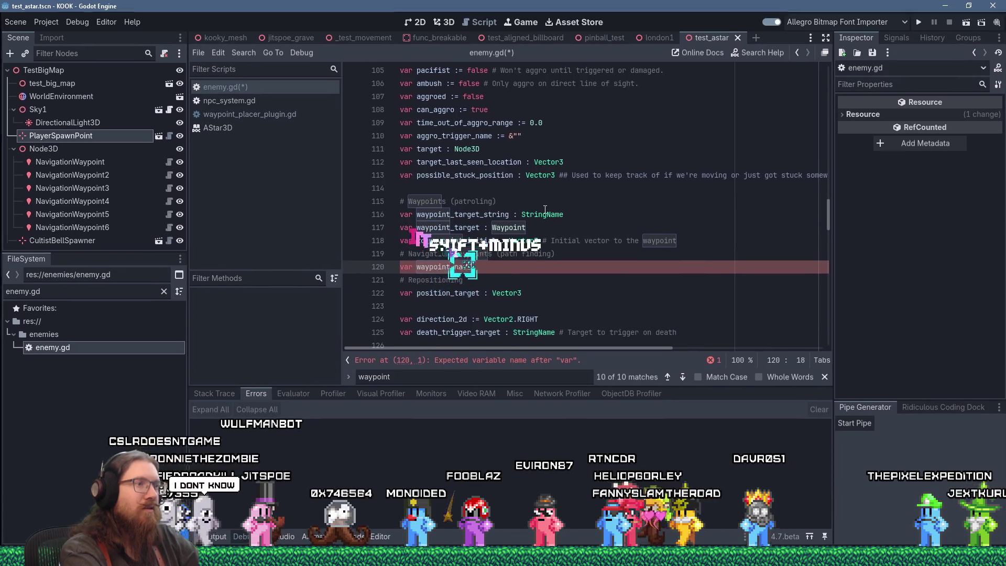
type("gatio")
type(":= false")
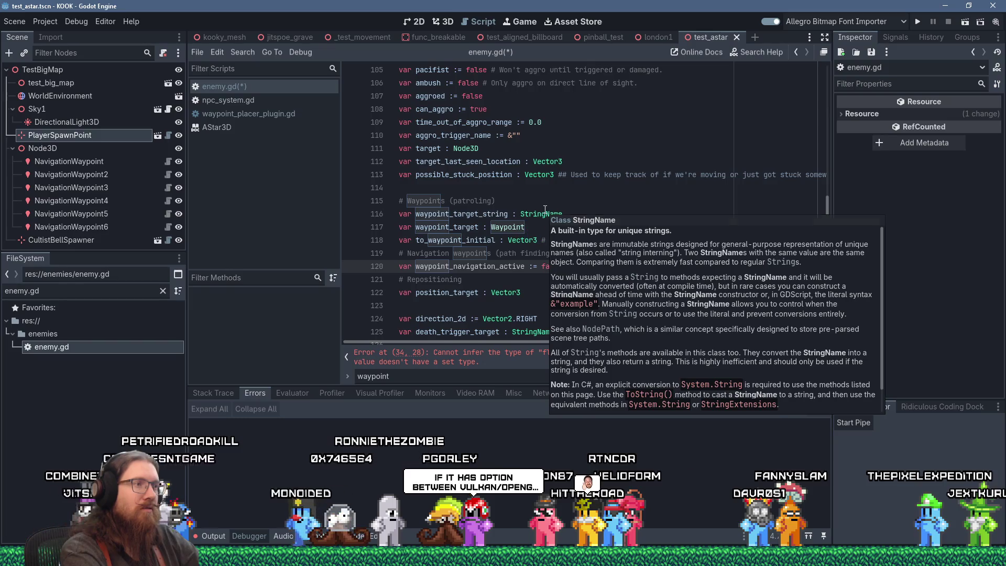
key("Return")
type("var ")
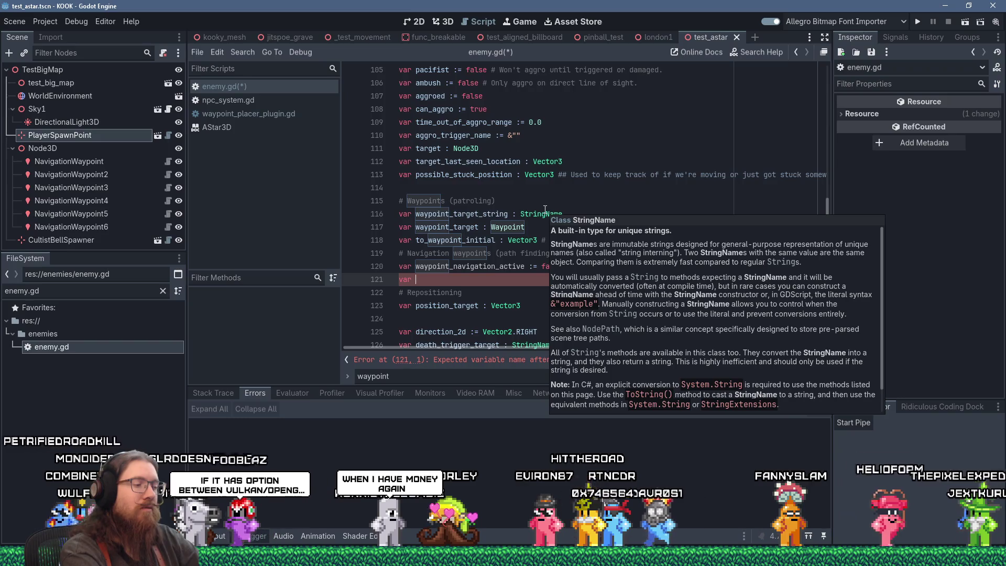
type("astar_points")
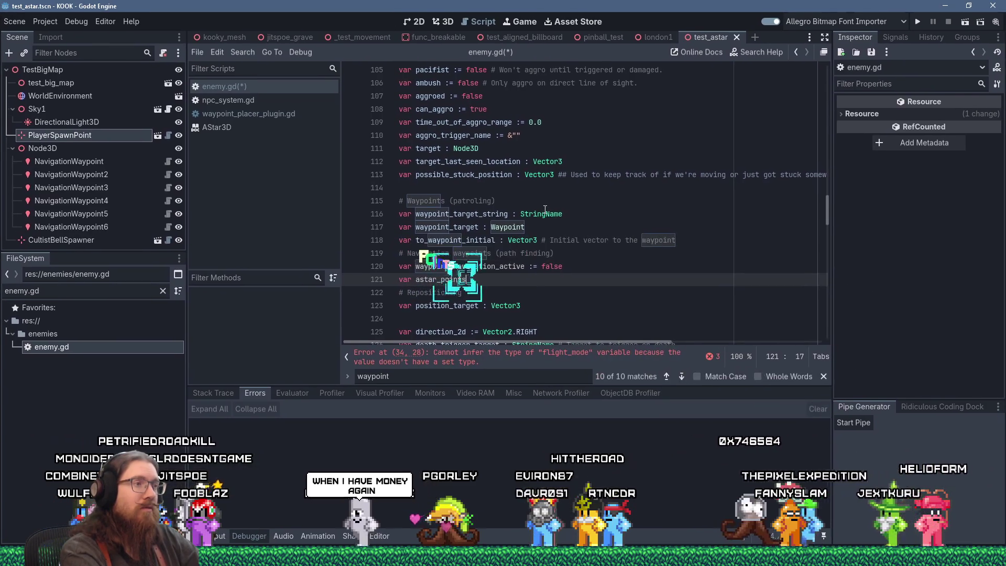
type(" : {")
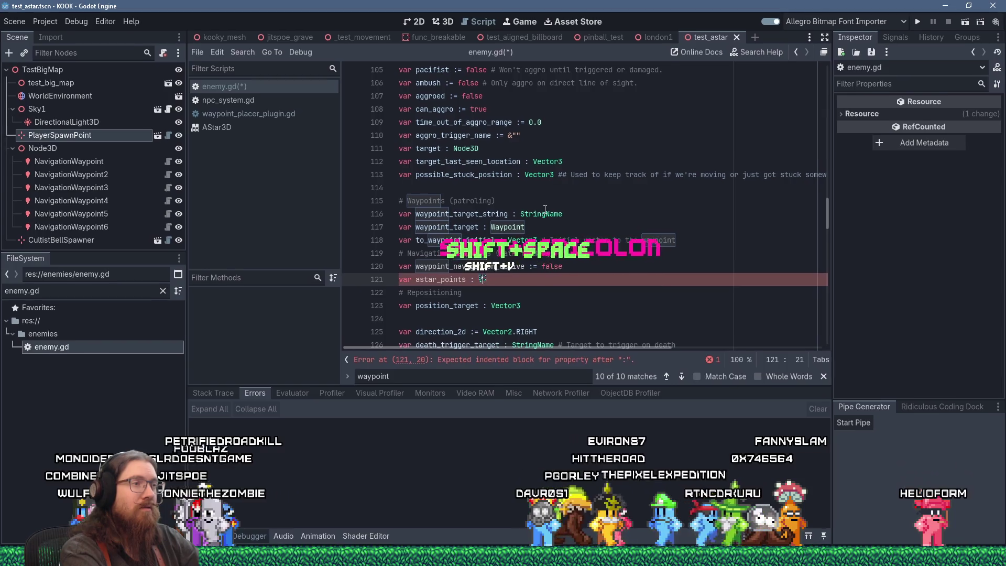
key("BackSpace")
type("PackedVector")
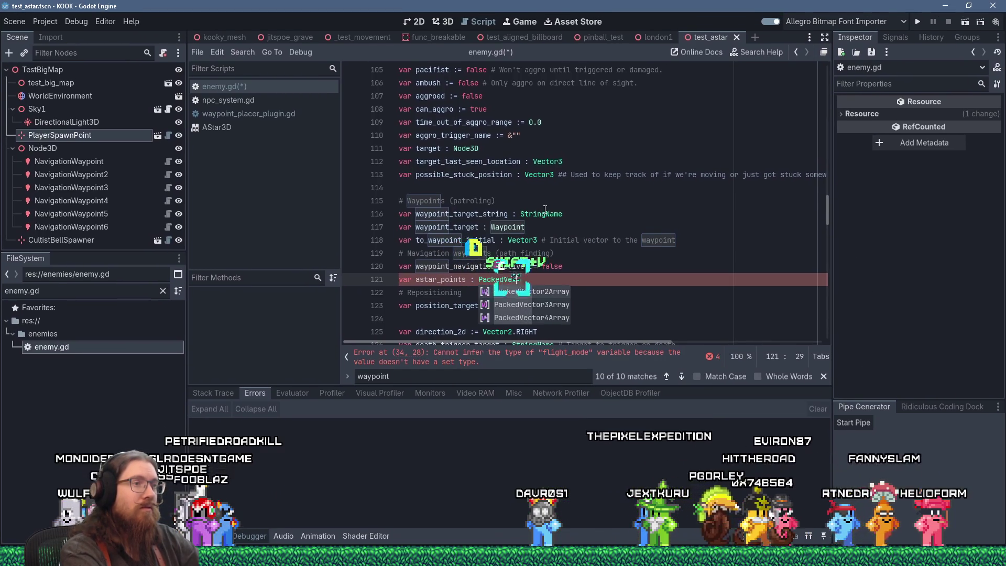
type("3")
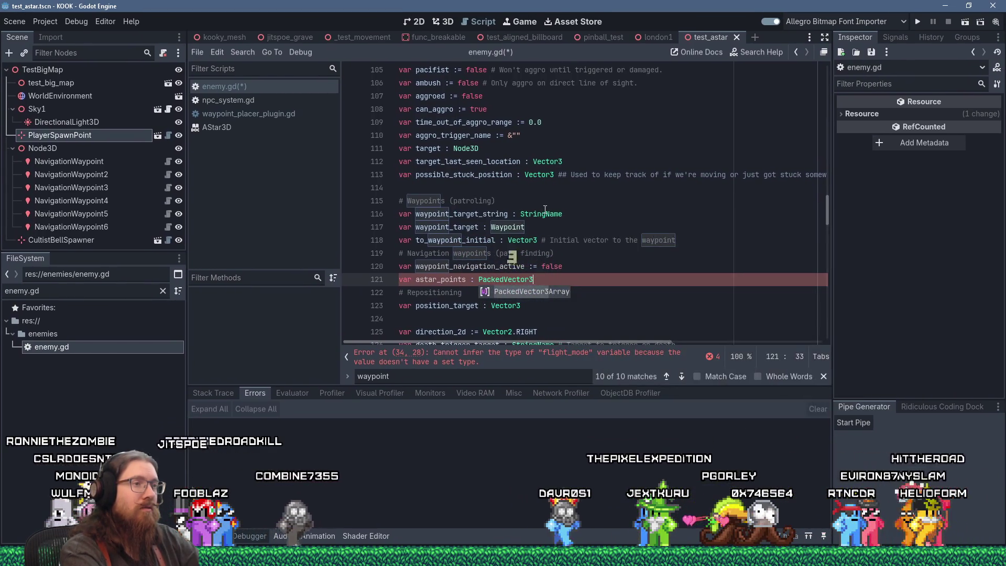
key("Return")
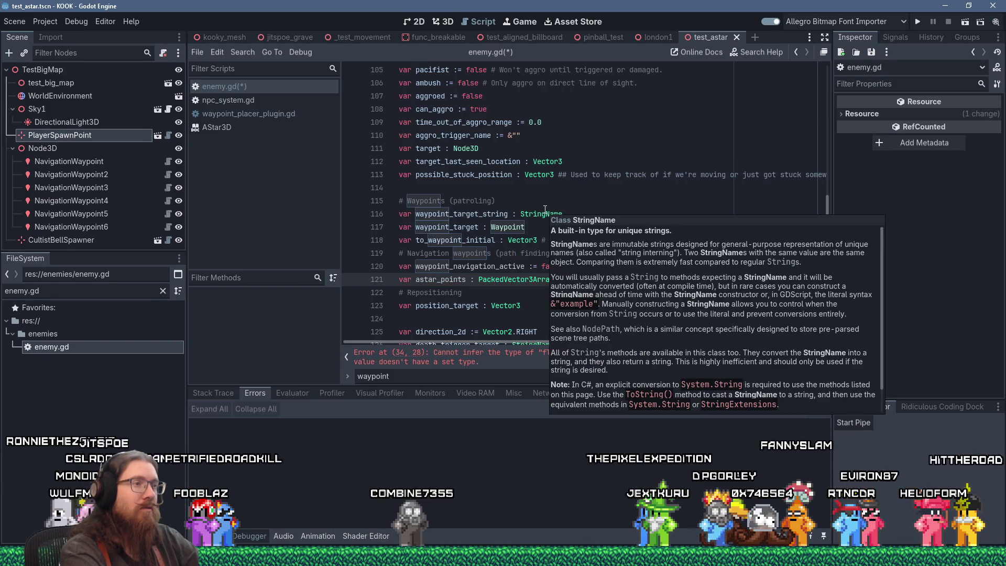
type("= [")
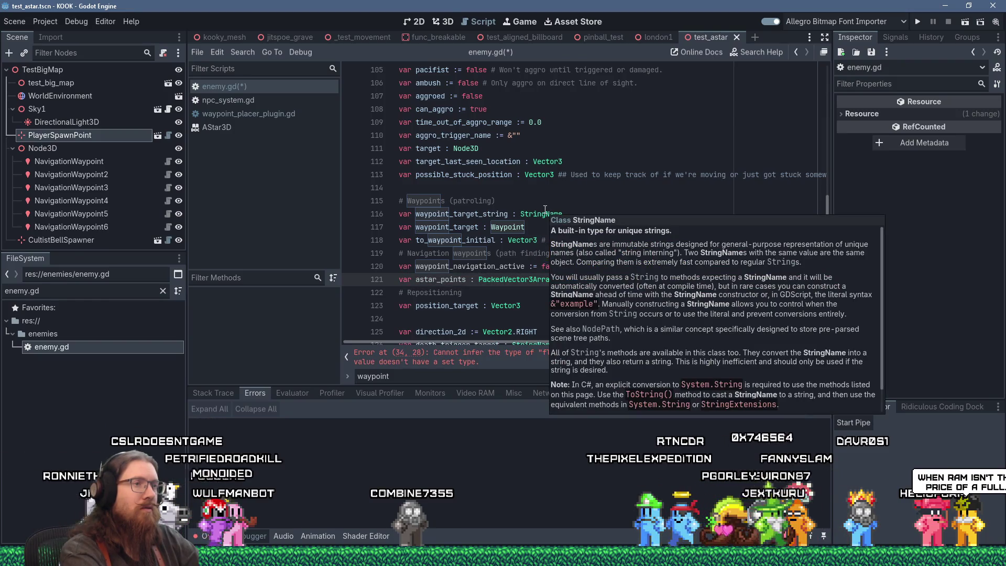
key("BackSpace")
key("BackSpace")
key("BackSpace")
key("Return")
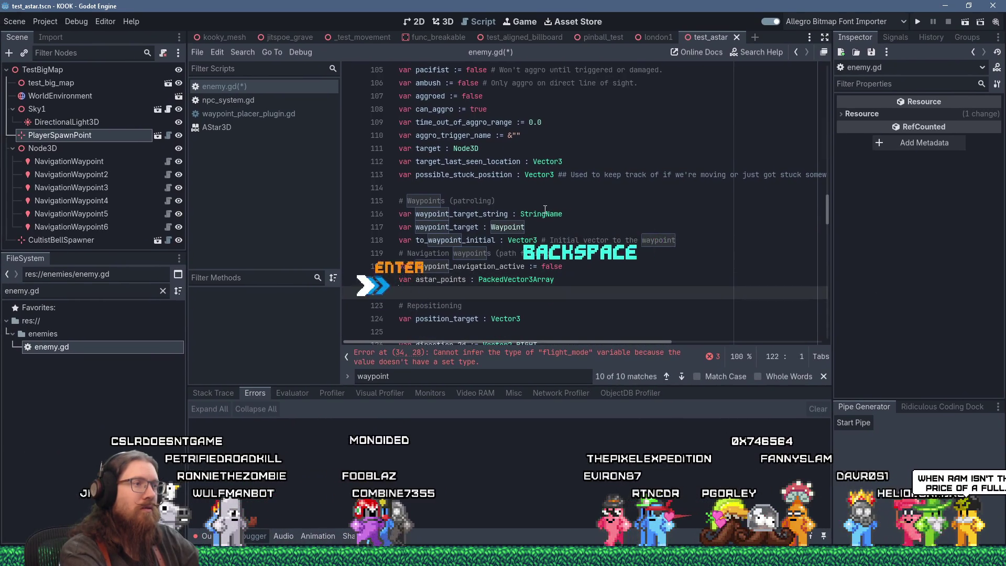
key("ctrl+s")
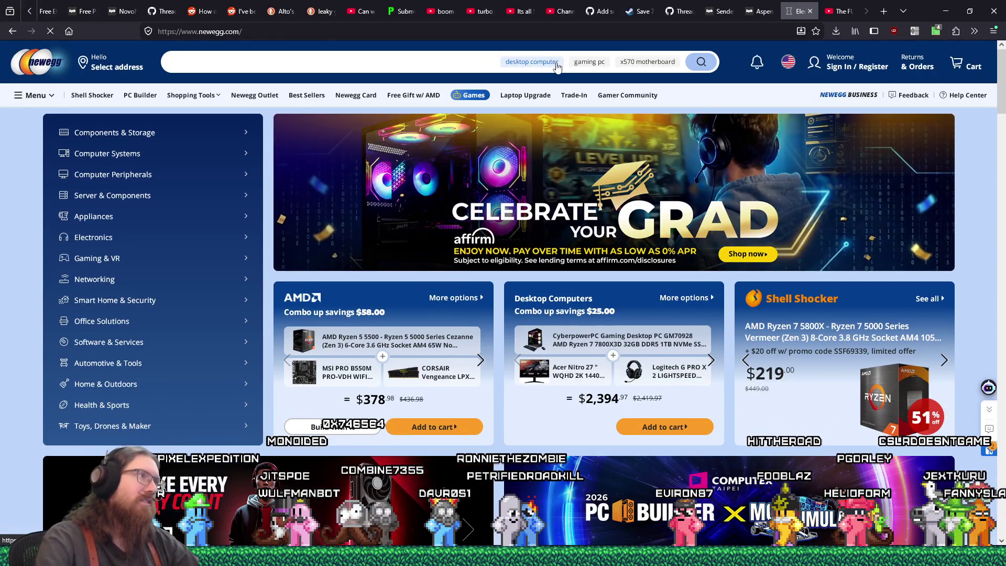
Run a new Newegg search for RTX 3080 graphics cards
left_click(557, 63)
left_click(410, 60)
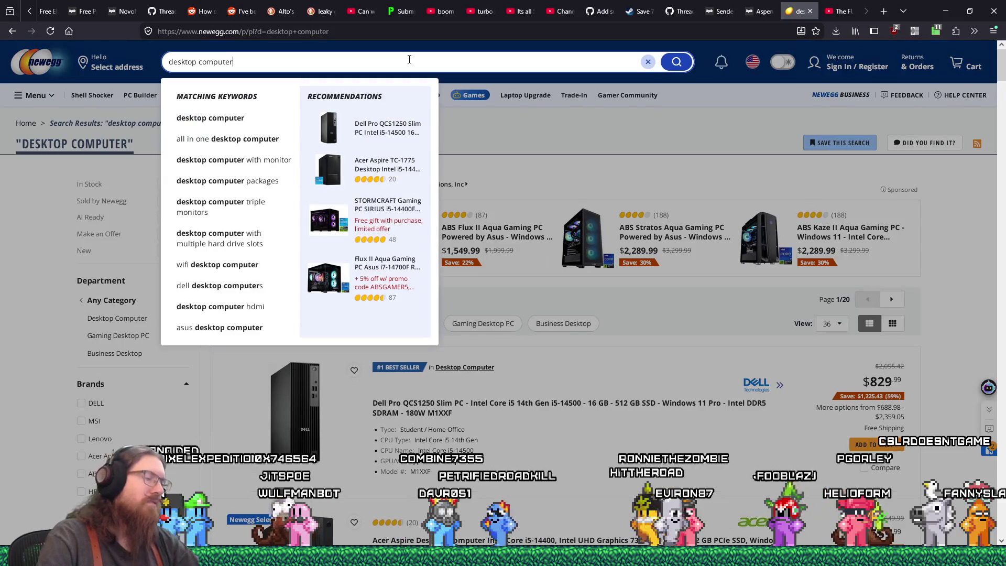
type("gt")
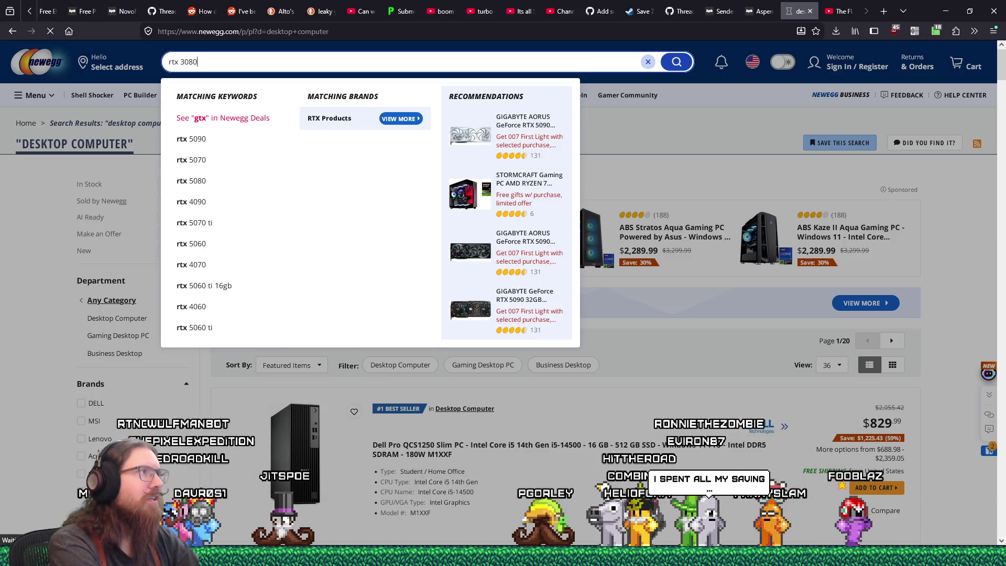
key("Return")
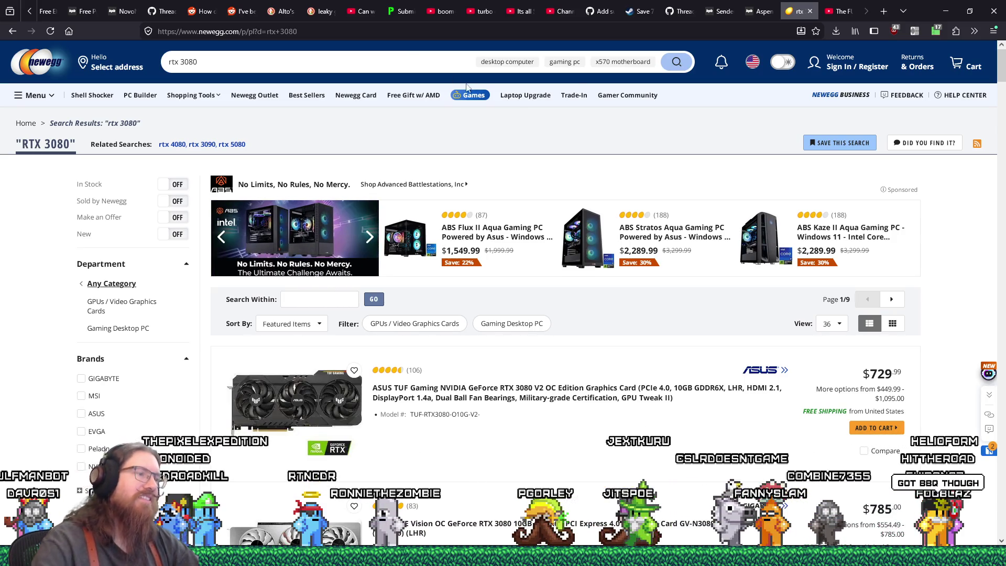
Browse the RTX 3080 results, then minimize both Firefox windows to return to Godot
scroll(612, 173, "down", 4)
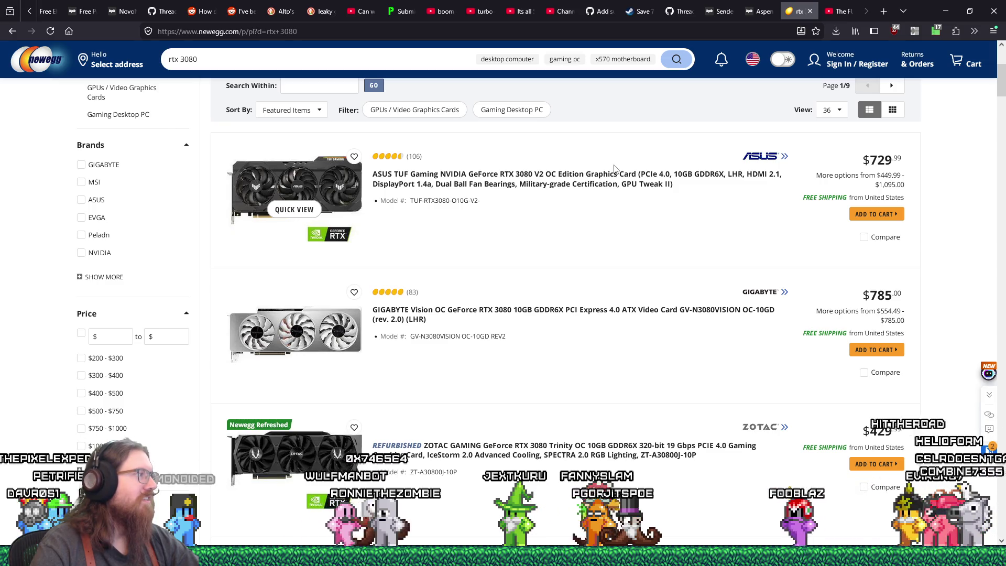
scroll(612, 168, "down", 6)
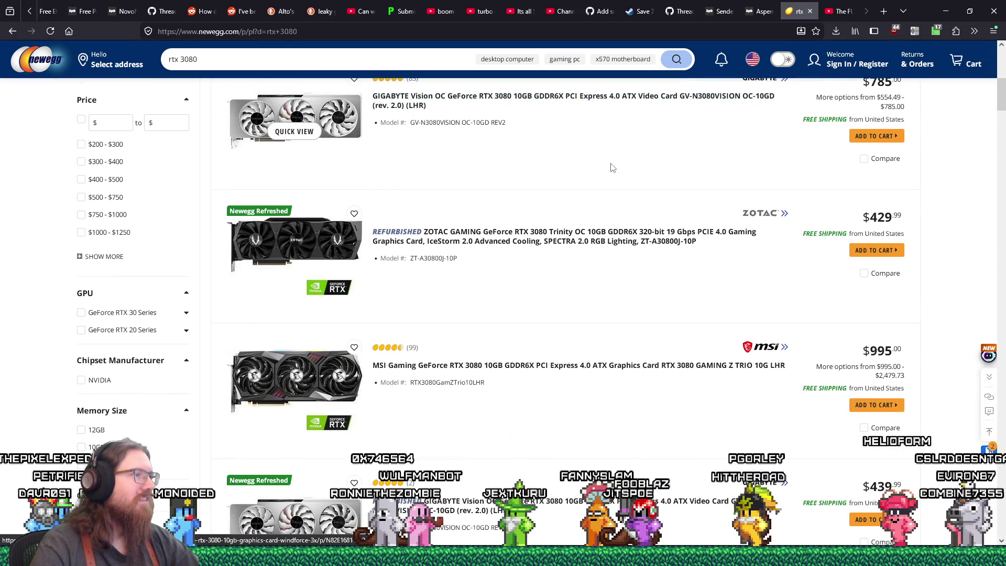
scroll(602, 177, "down", 3)
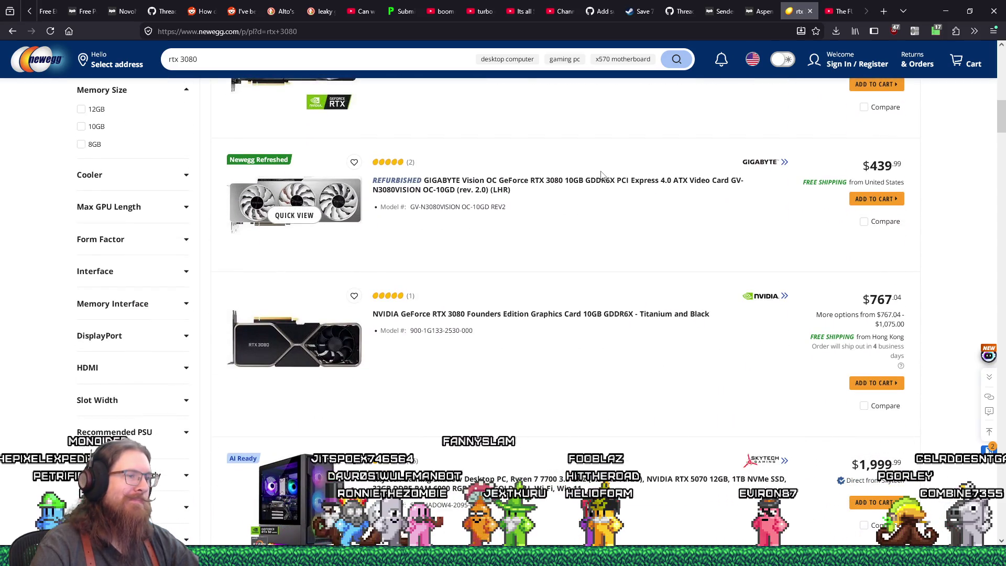
scroll(602, 175, "down", 4)
scroll(600, 173, "up", 6)
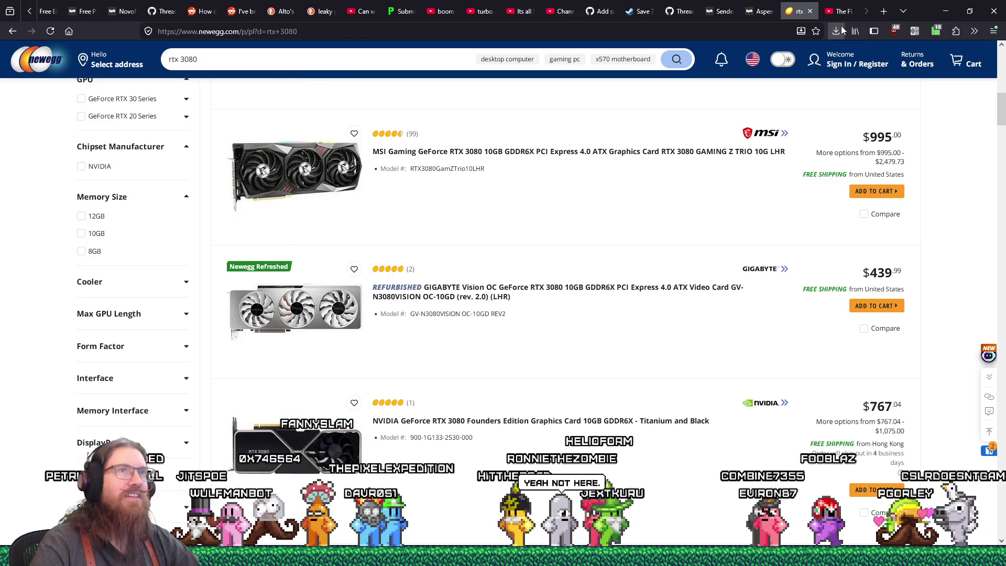
left_click(946, 11)
left_click(945, 20)
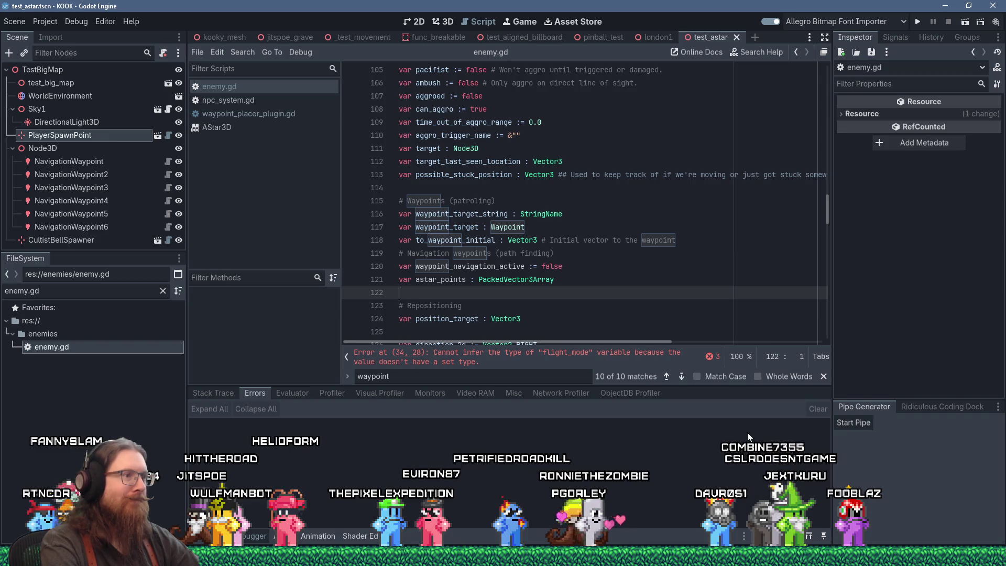
Leave enemy.gd's astar_points line and switch to npc_system.gd in the script list
key("Down")
key("Down")
key("Down")
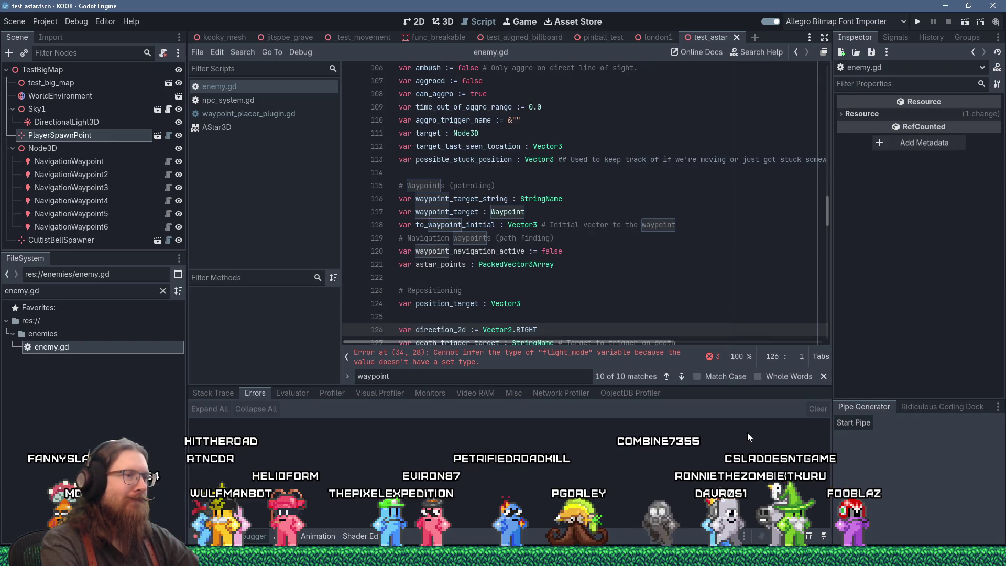
key("Up")
key("Up")
key("Up")
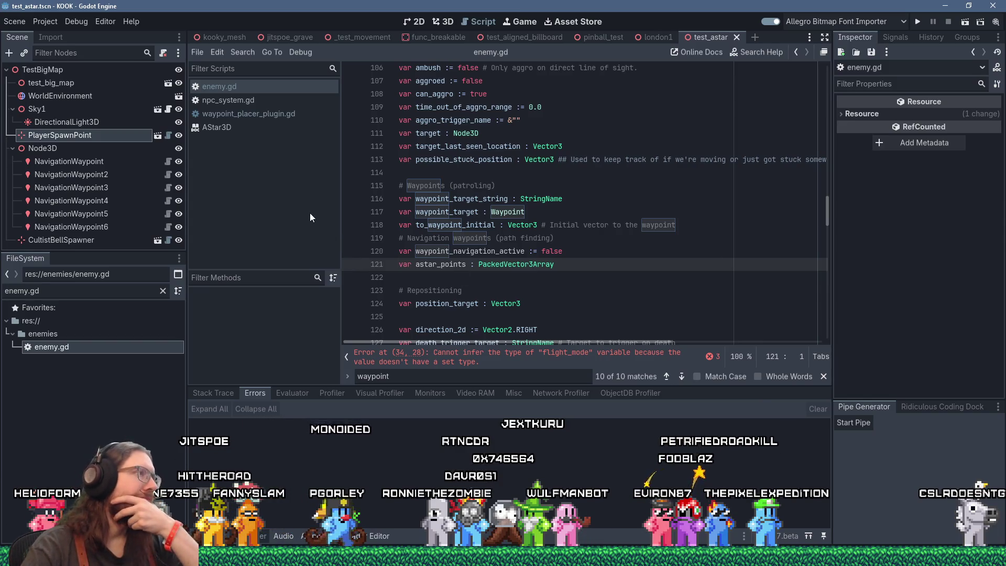
left_click(252, 97)
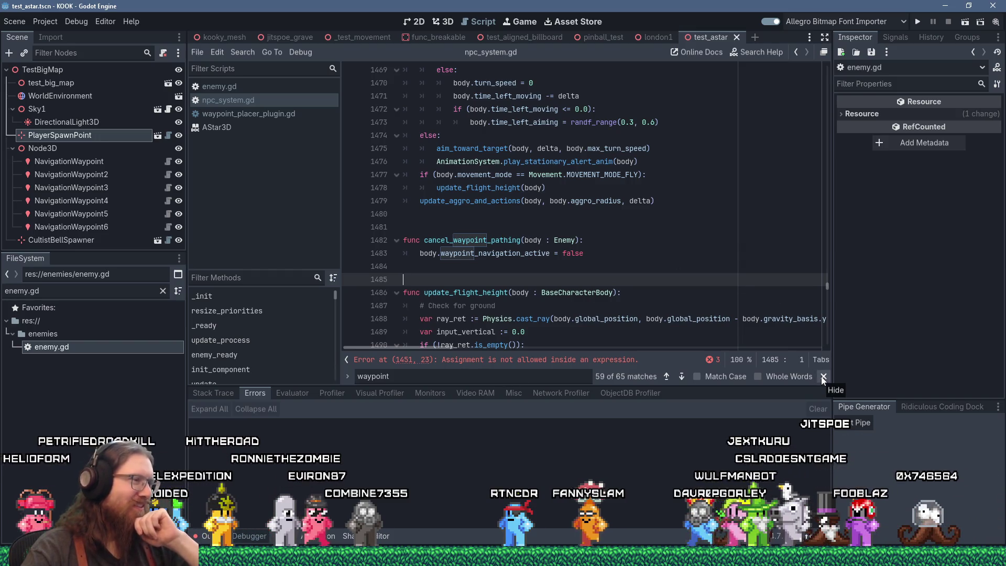
scroll(687, 292, "up", 12)
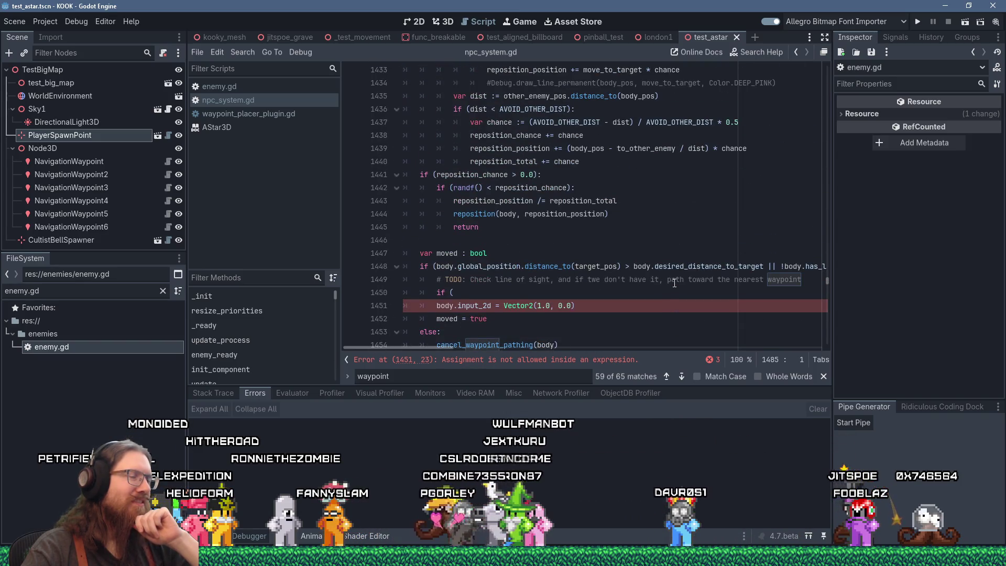
Replace the unfinished 'if (' on line 1450 with 'astar'
left_click(530, 294)
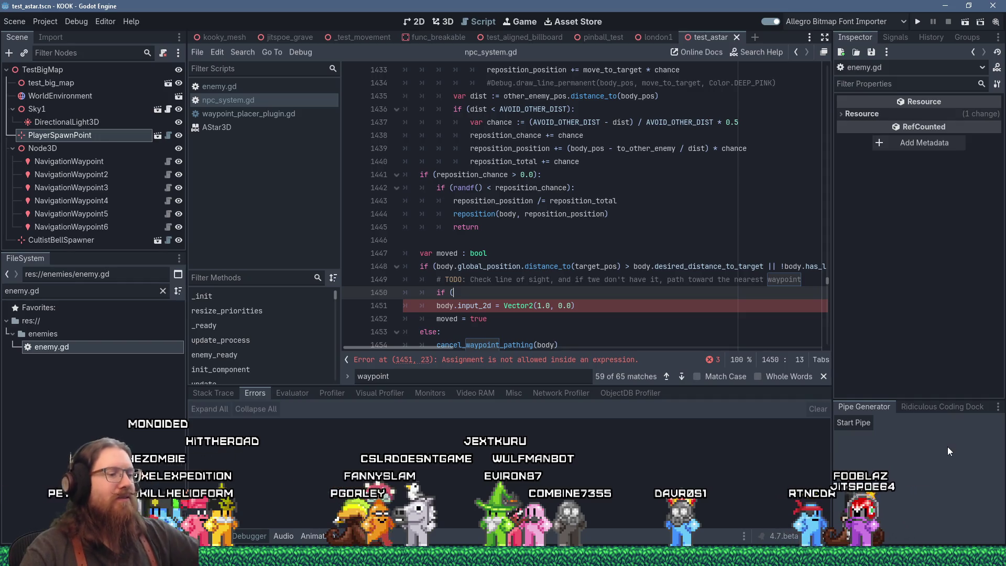
key("Home")
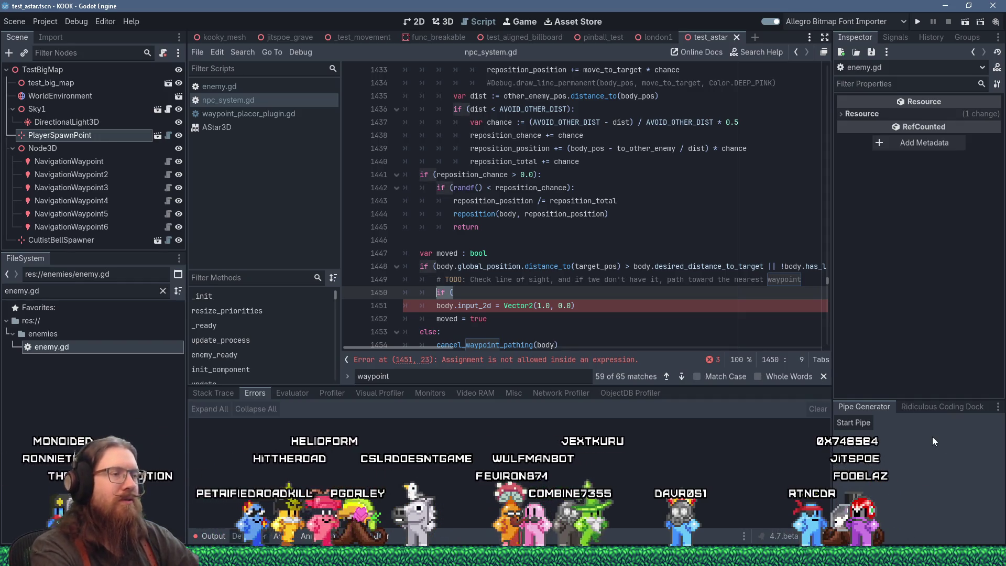
key("Delete")
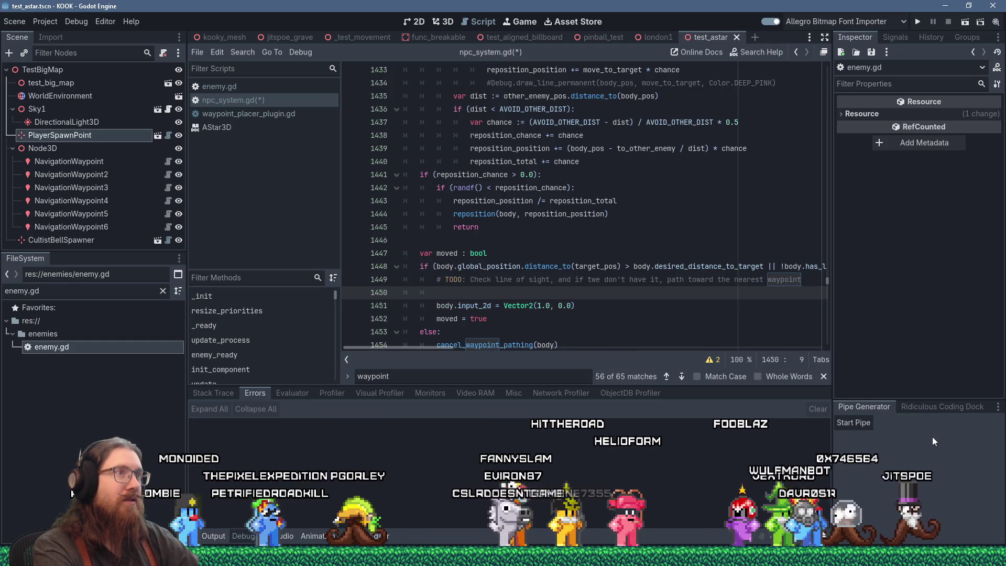
type("astar")
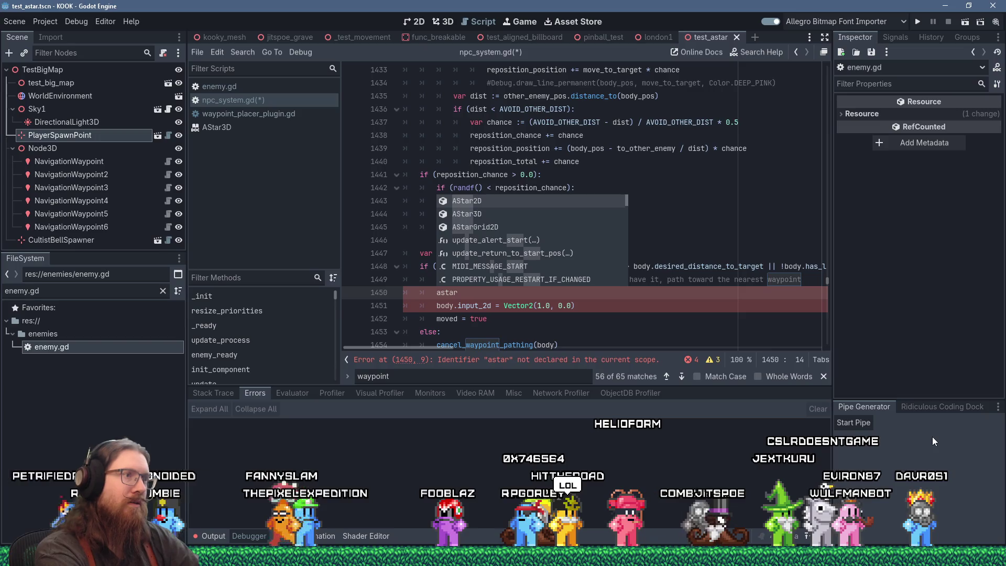
key("Escape")
key("Escape")
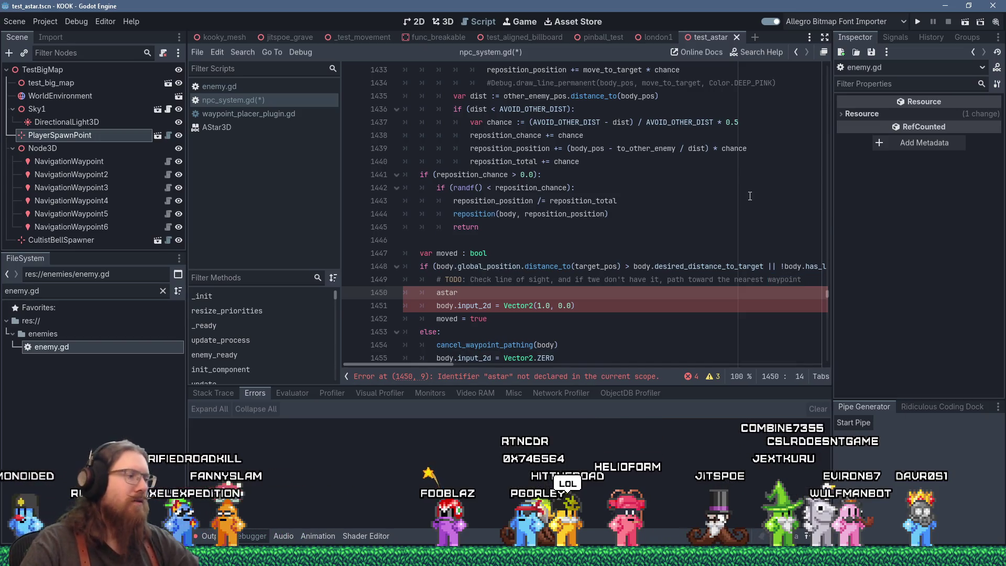
Search npc_system.gd for 'astar' and move to line 1448
key("ctrl+f")
type("astar")
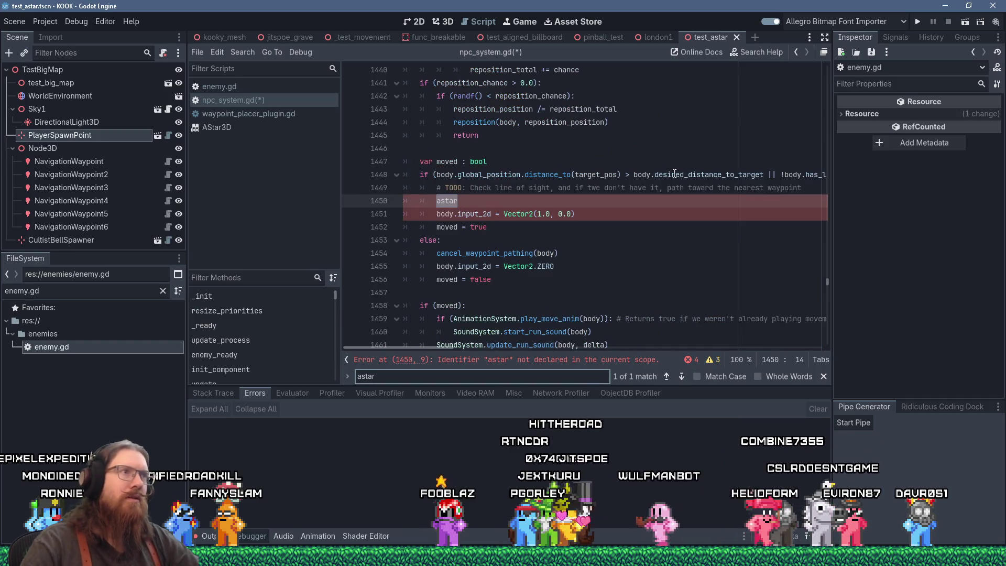
left_click(674, 174)
left_click(744, 51)
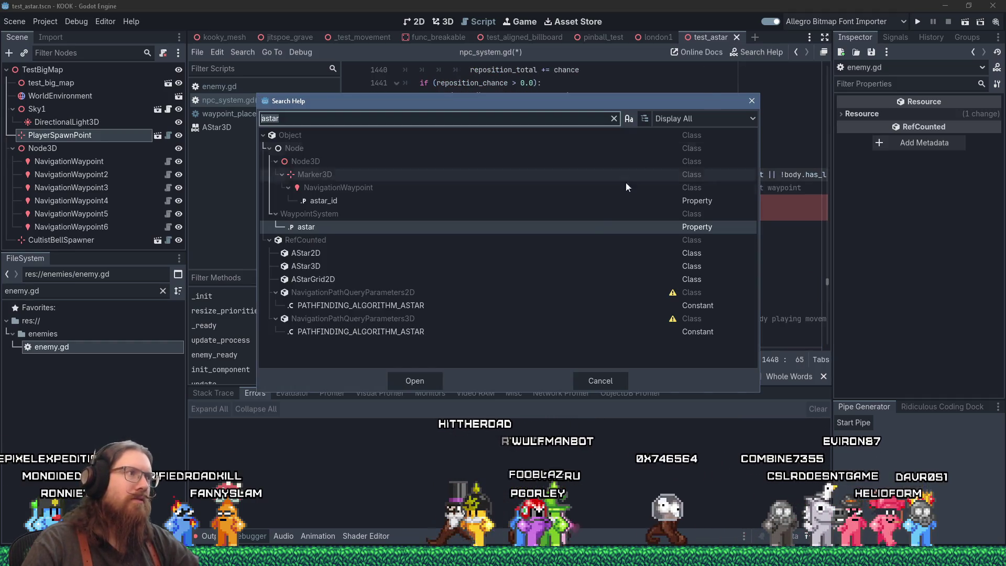
double_click(327, 263)
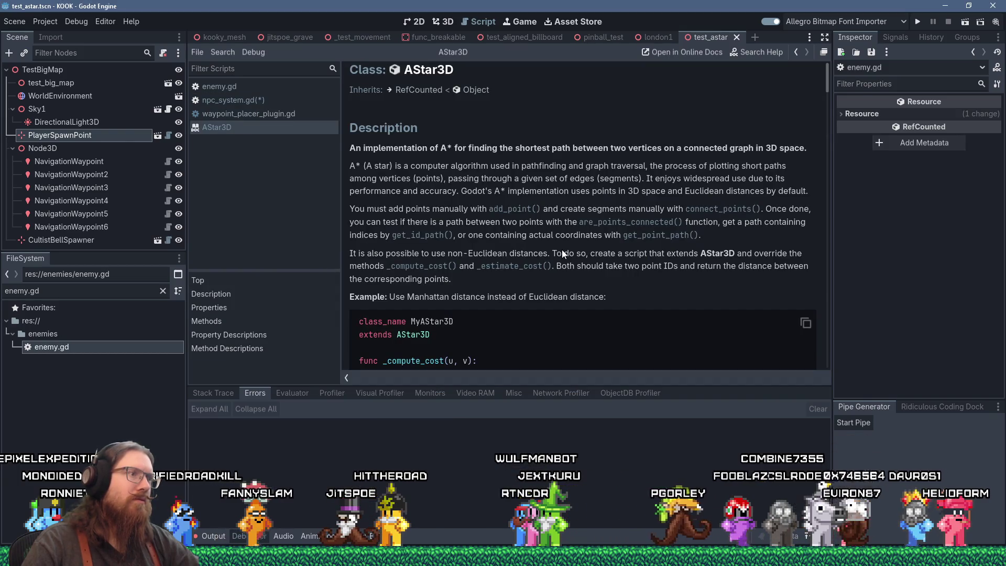
scroll(562, 251, "down", 5)
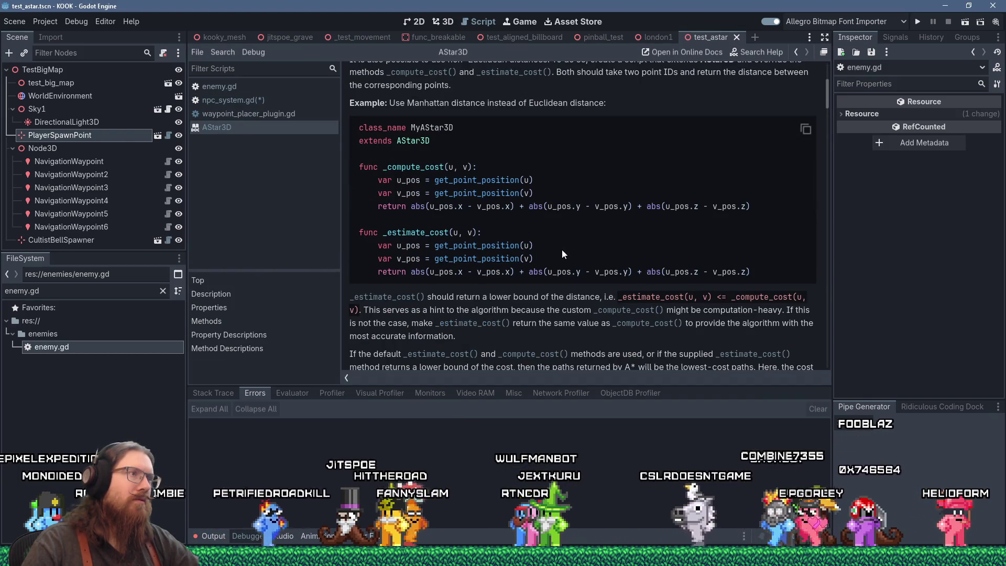
scroll(561, 249, "down", 2)
scroll(561, 250, "down", 2)
scroll(561, 250, "down", 14)
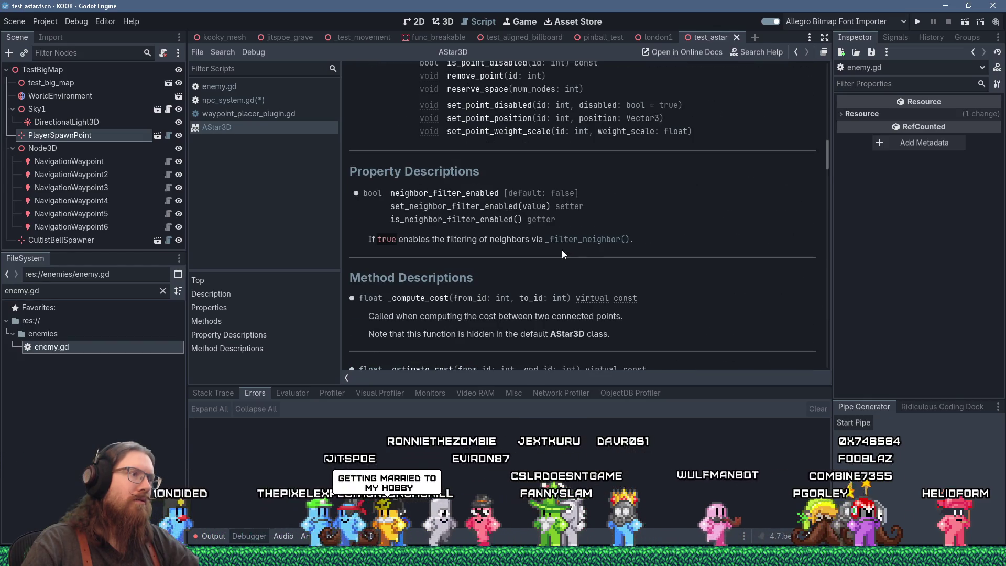
scroll(562, 249, "down", 6)
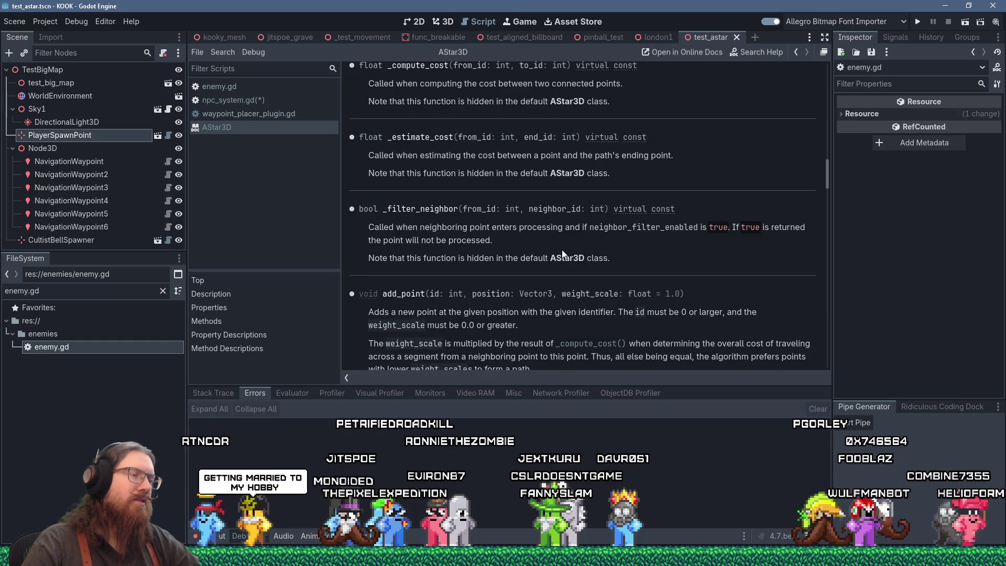
scroll(562, 250, "down", 2)
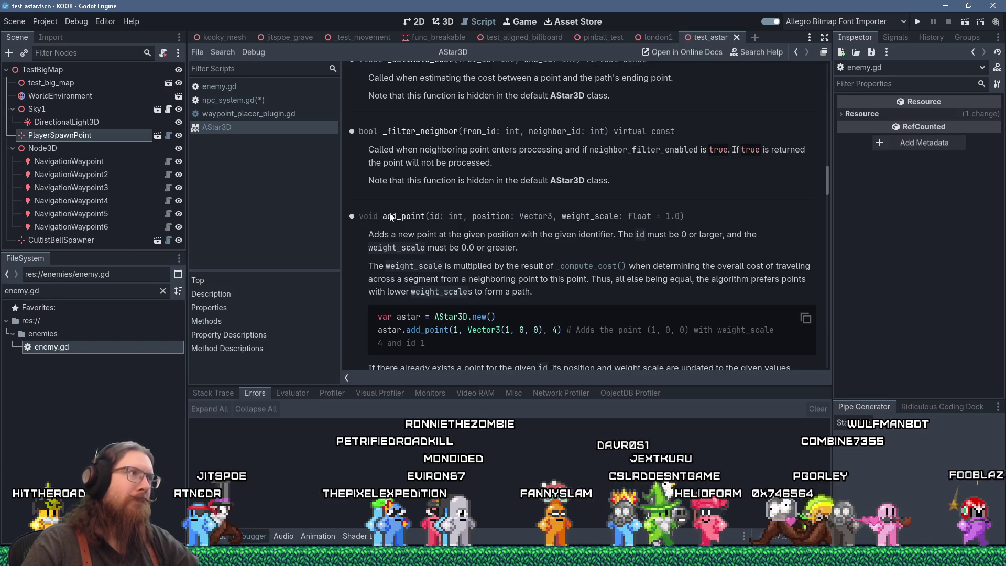
left_click(270, 100)
left_click(533, 149)
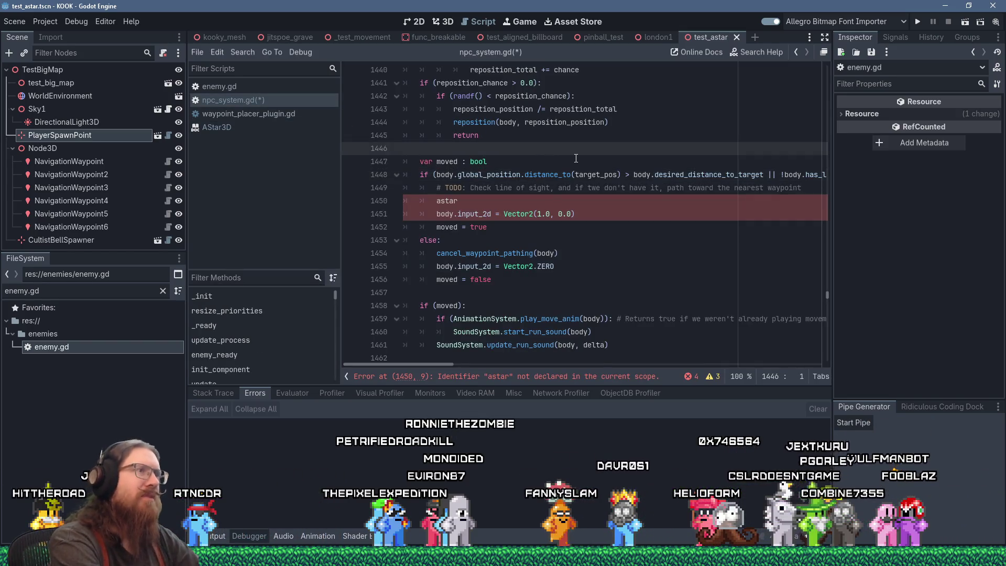
Search for add_point in the script, then project-wide via Find in Files, getting 6 matches in 3 files
key("ctrl+f")
type("add_point")
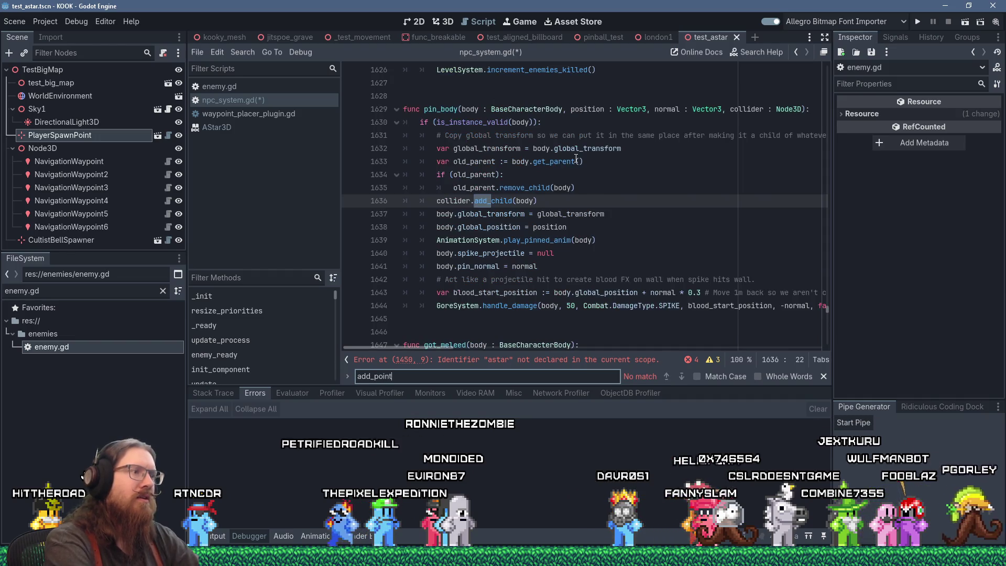
left_click(249, 52)
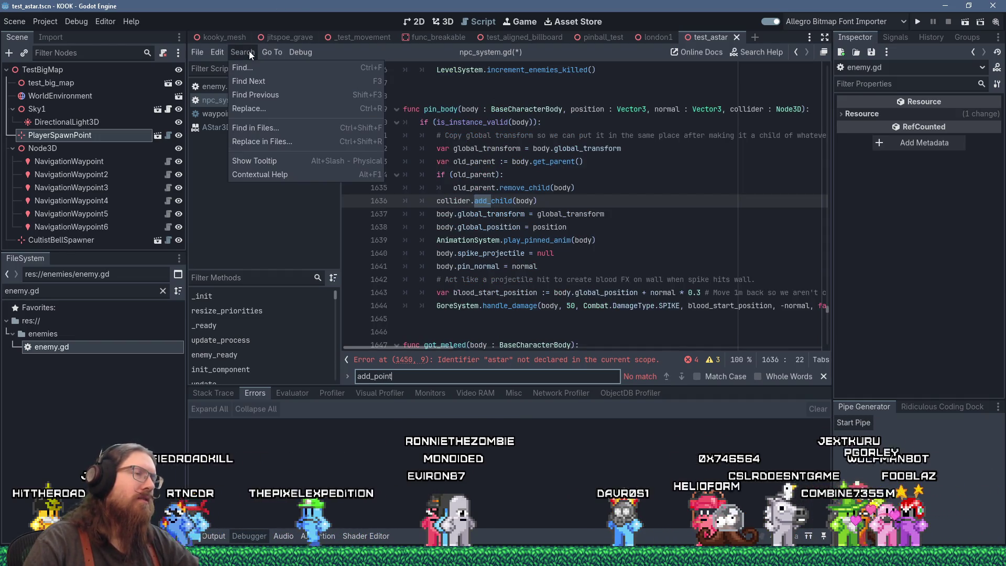
left_click(269, 131)
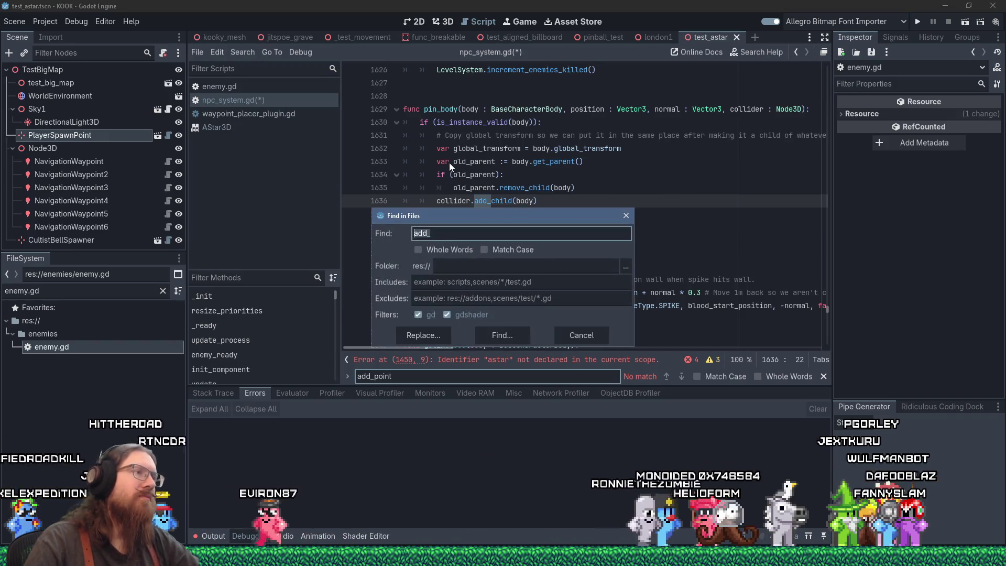
type("point")
key("Return")
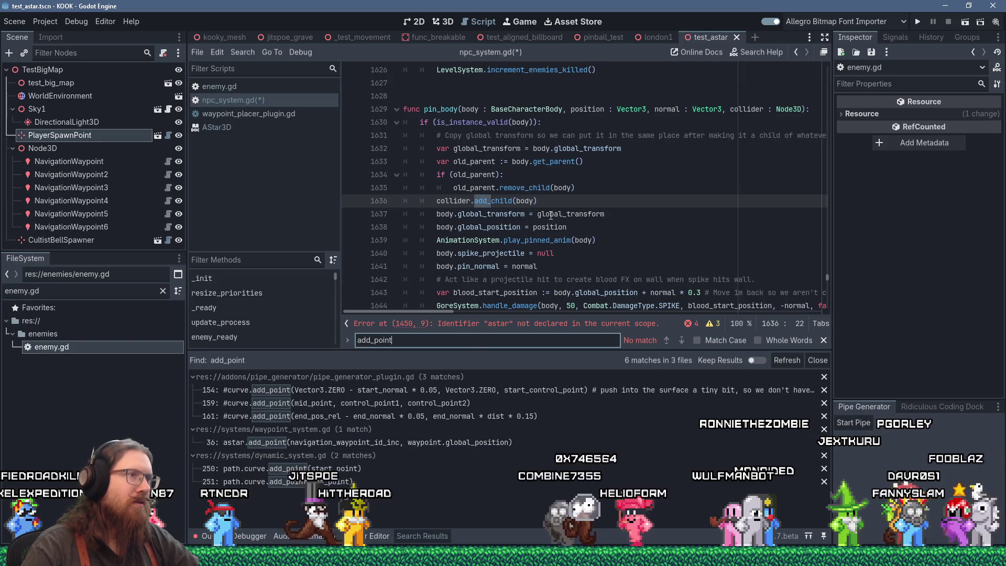
Scroll npc_system.gd around line 1636 and enlarge the code view above the search results
left_click(560, 201)
scroll(561, 257, "down", 5)
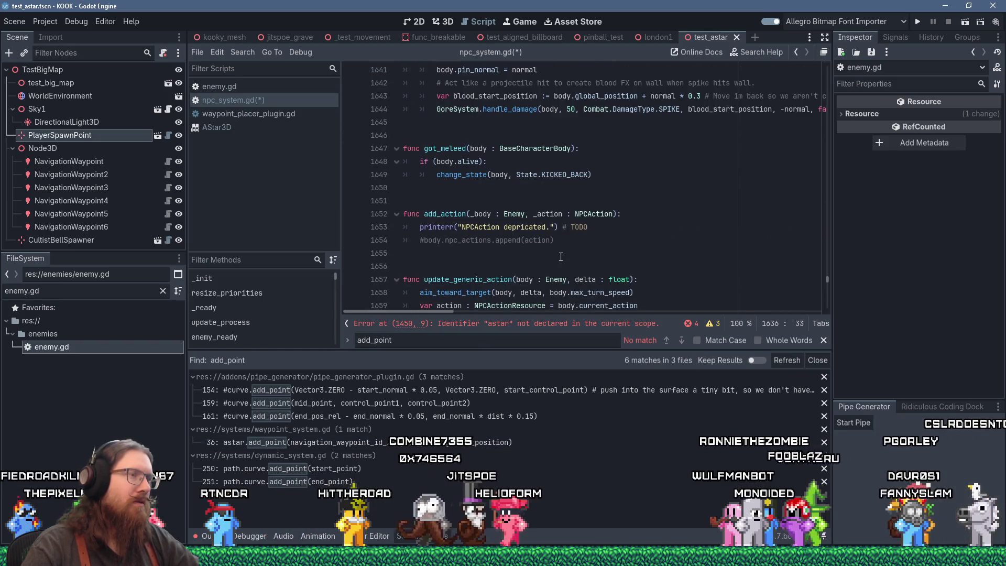
scroll(561, 256, "down", 8)
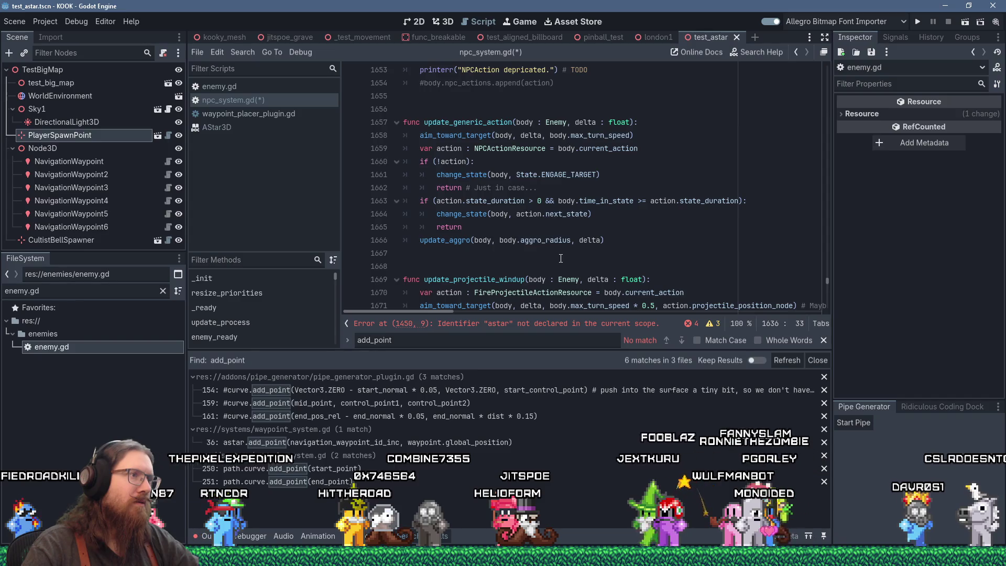
scroll(559, 258, "down", 8)
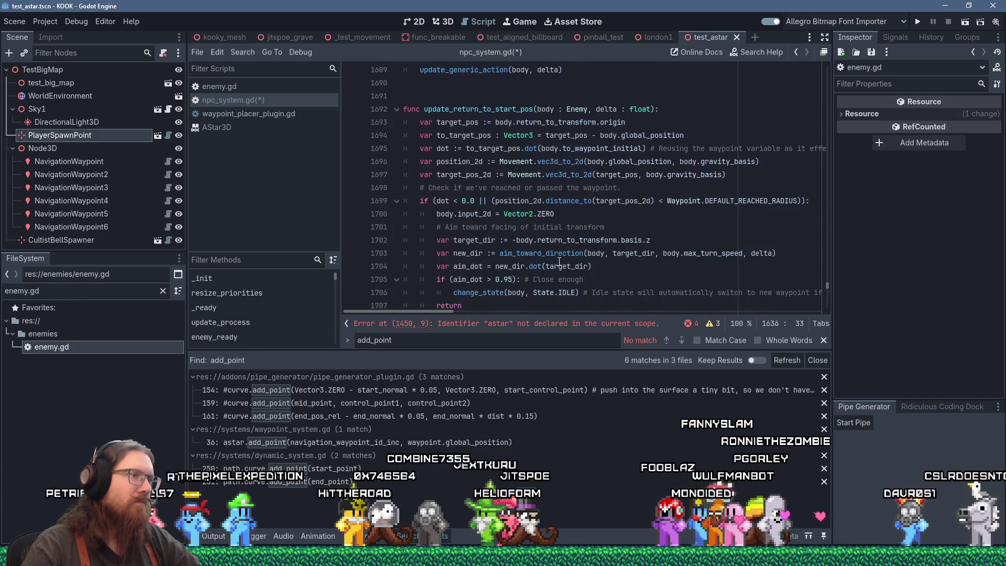
scroll(560, 261, "up", 20)
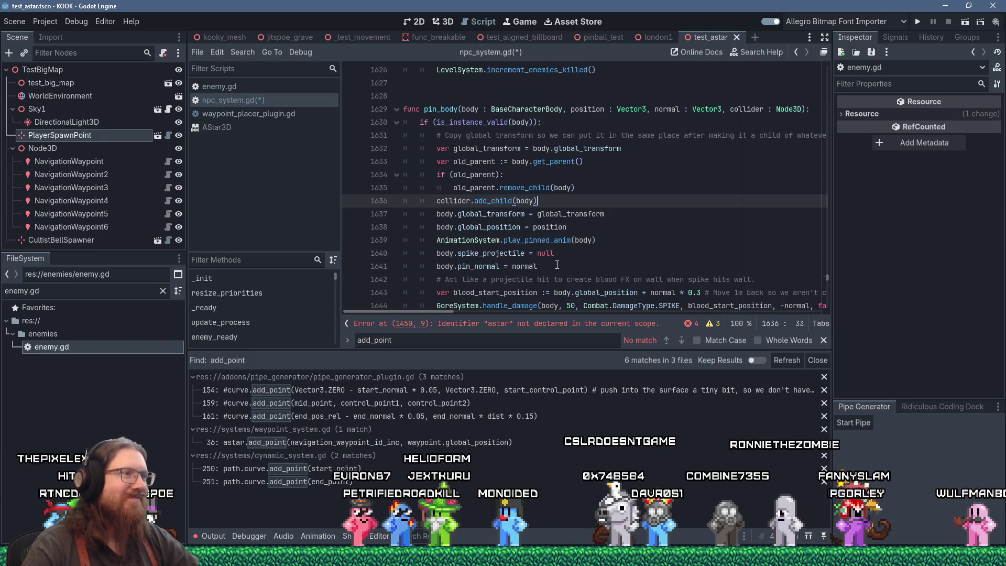
scroll(557, 264, "down", 3)
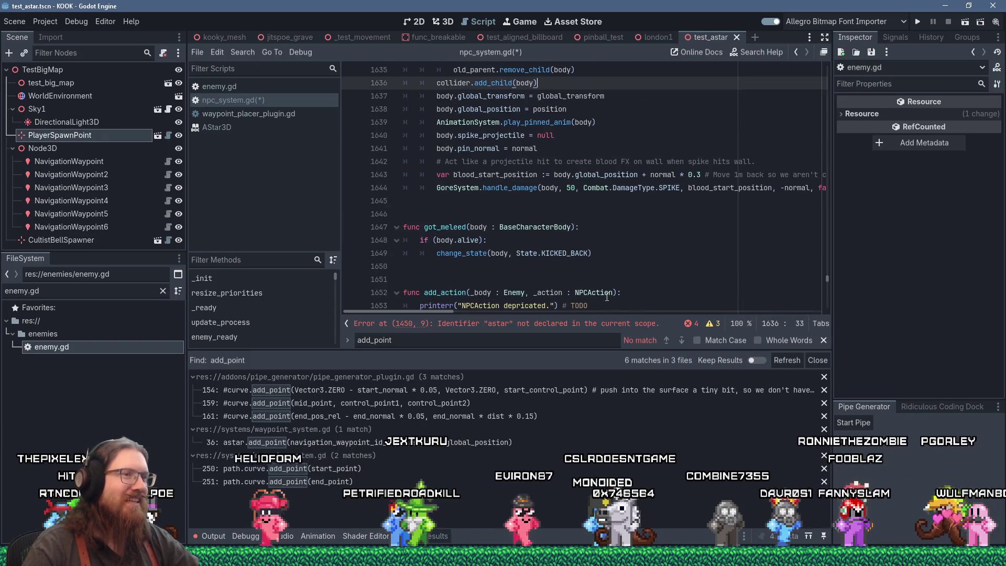
scroll(543, 125, "up", 3)
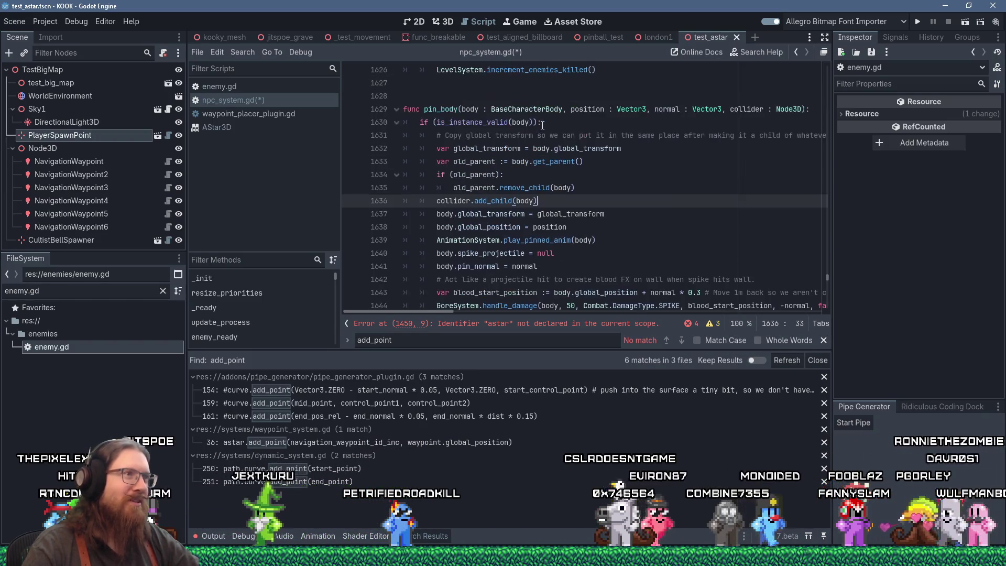
scroll(579, 183, "down", 4)
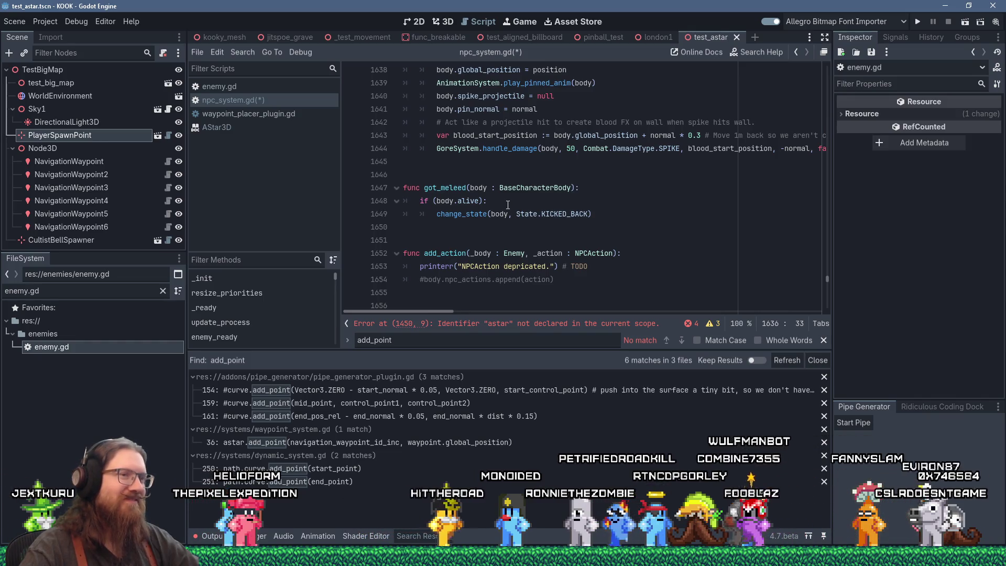
left_click_drag(502, 351, 502, 375)
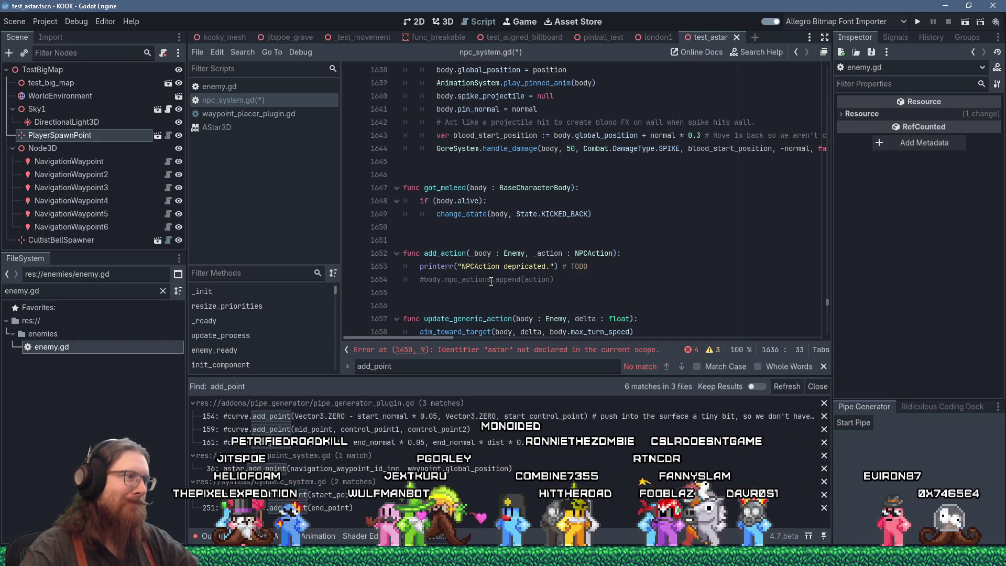
scroll(491, 282, "down", 3)
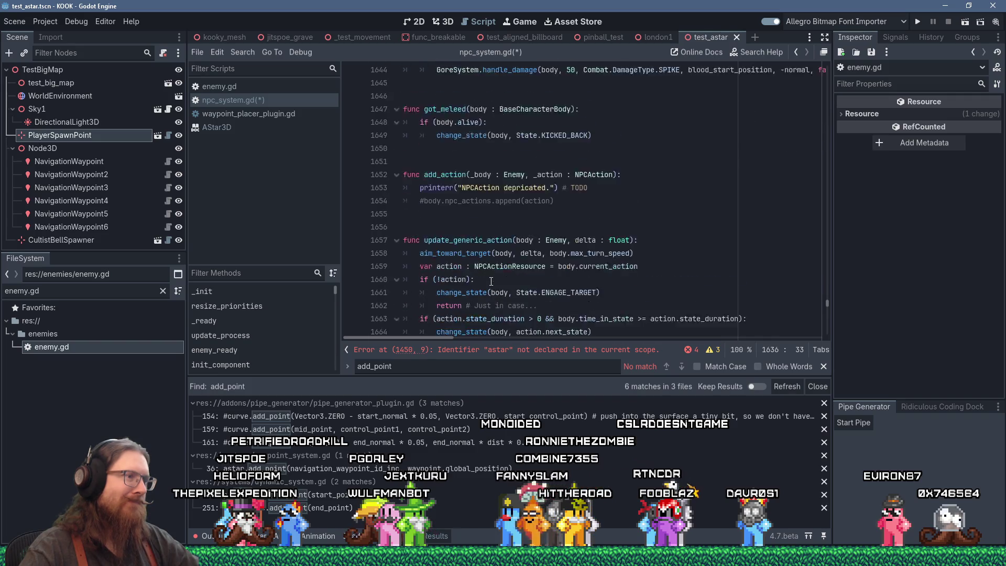
Switch to waypoint_placer_plugin.gd, then enemy.gd, in the script list
mouse_move(491, 281)
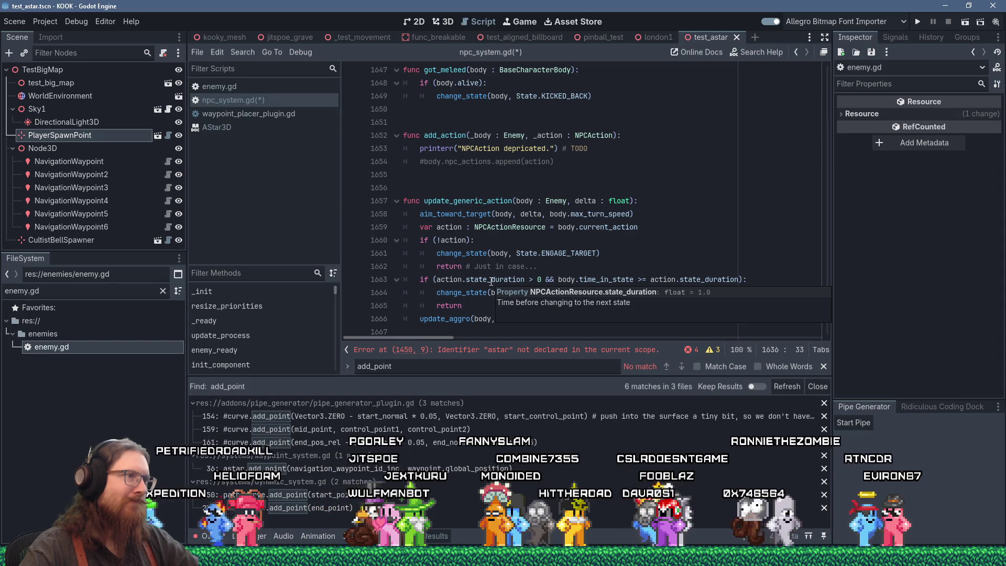
left_click(249, 118)
left_click(243, 87)
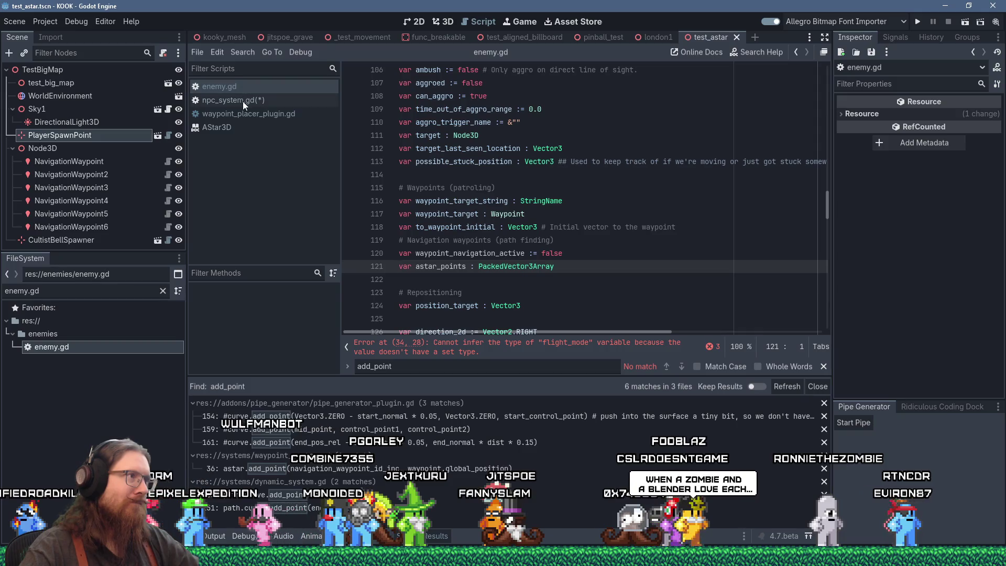
Open waypoint_system.gd at its line 36 astar.add_point match from Find Results
left_click(341, 468)
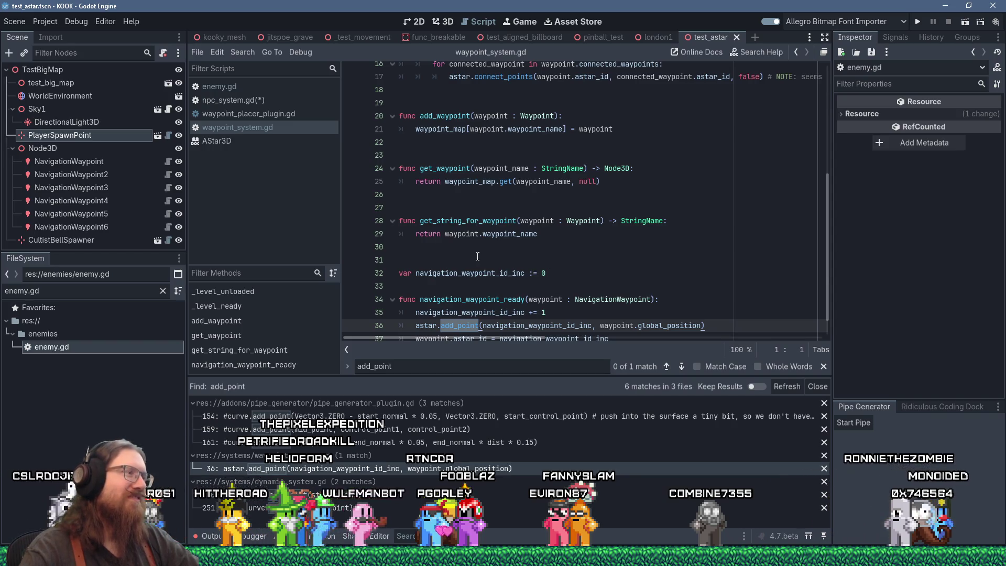
Start a 'func try_' declaration on line 40, below navigation_waypoint_ready
scroll(414, 236, "down", 1)
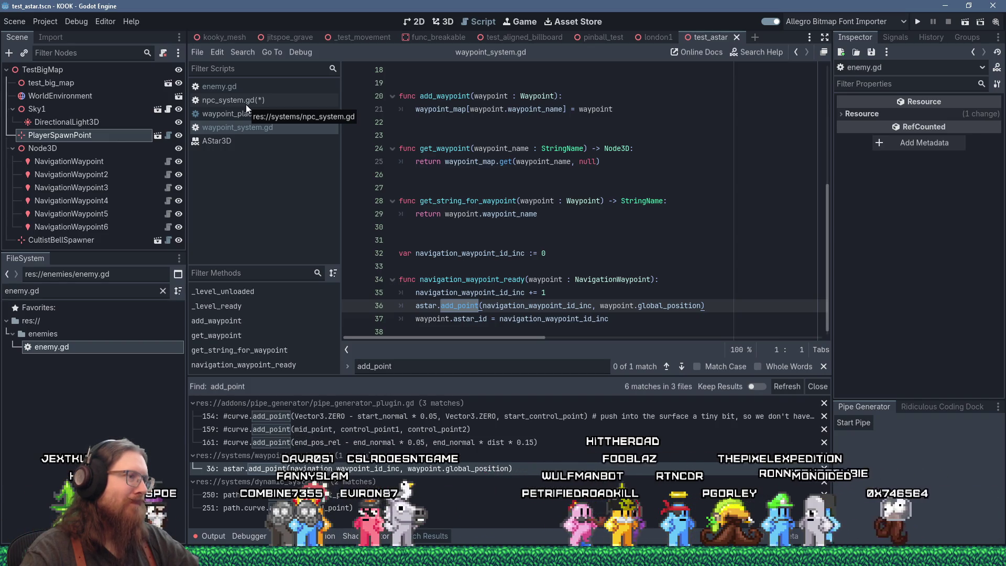
left_click(719, 329)
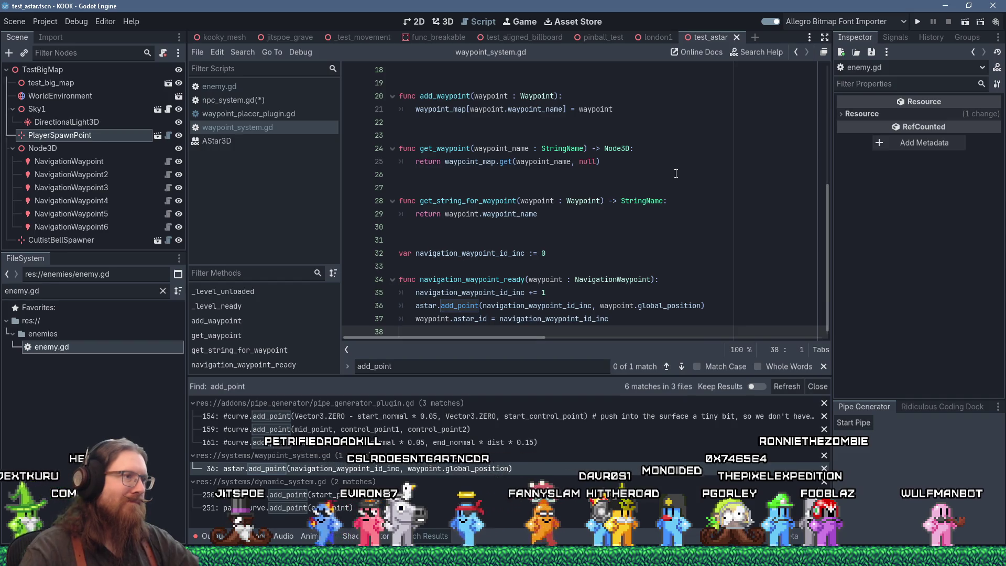
key("Return")
key("Return")
type("func try_")
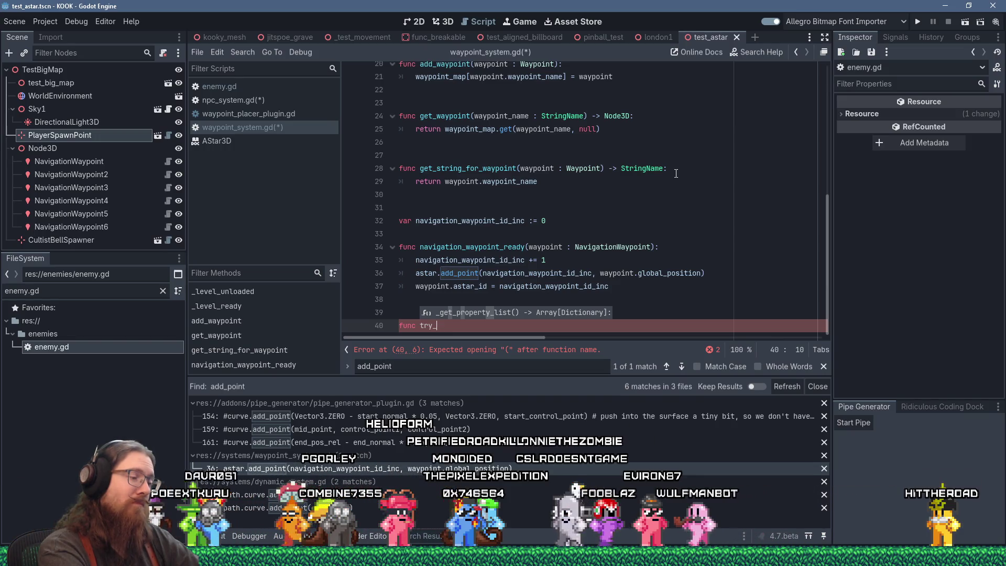
Complete the signature 'func try_navigate(body : Enemy, target_pos : Vector3):', fixing the Vector3 typo
type("navigate")
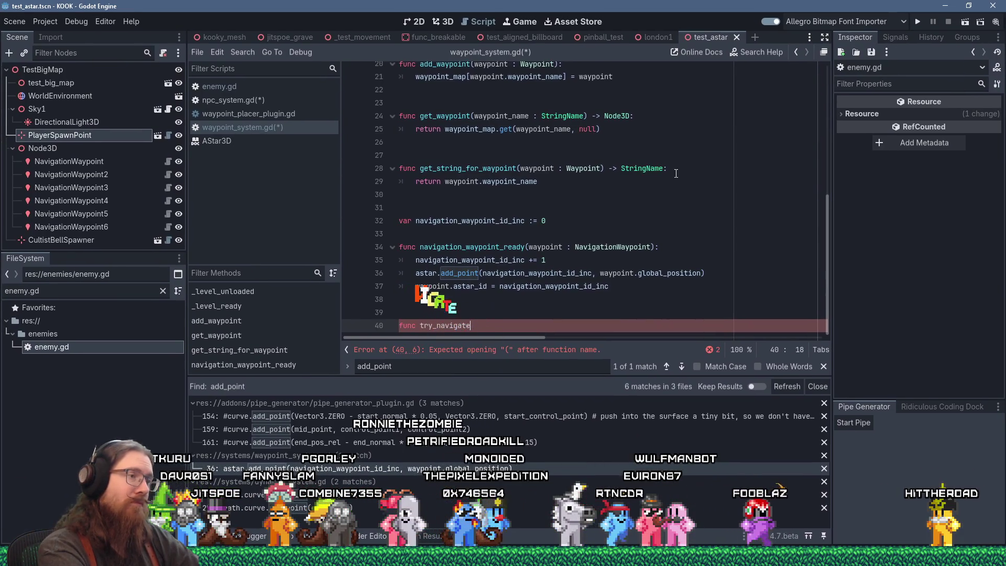
type("(body : Enemy")
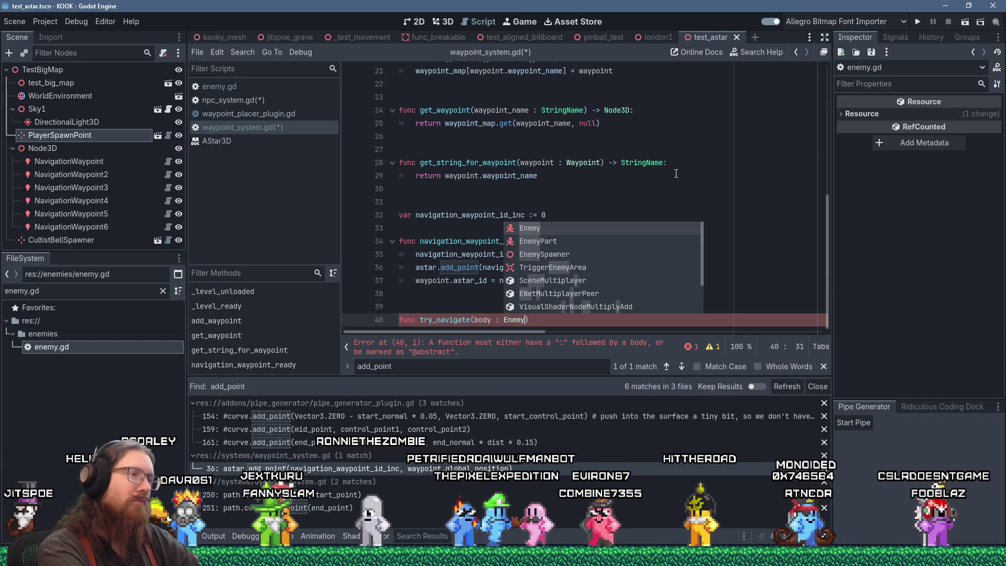
type(", tar")
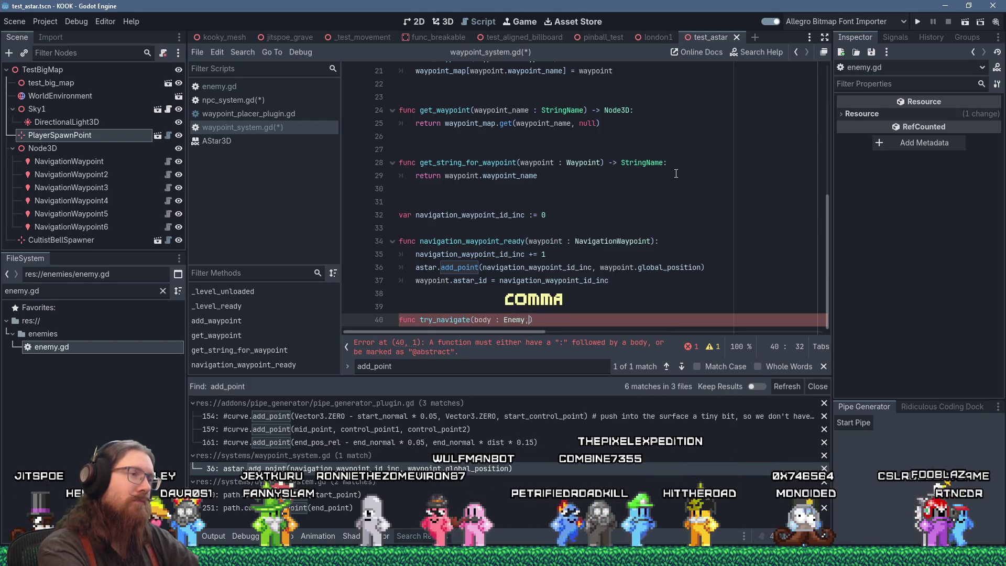
type("get_pos ")
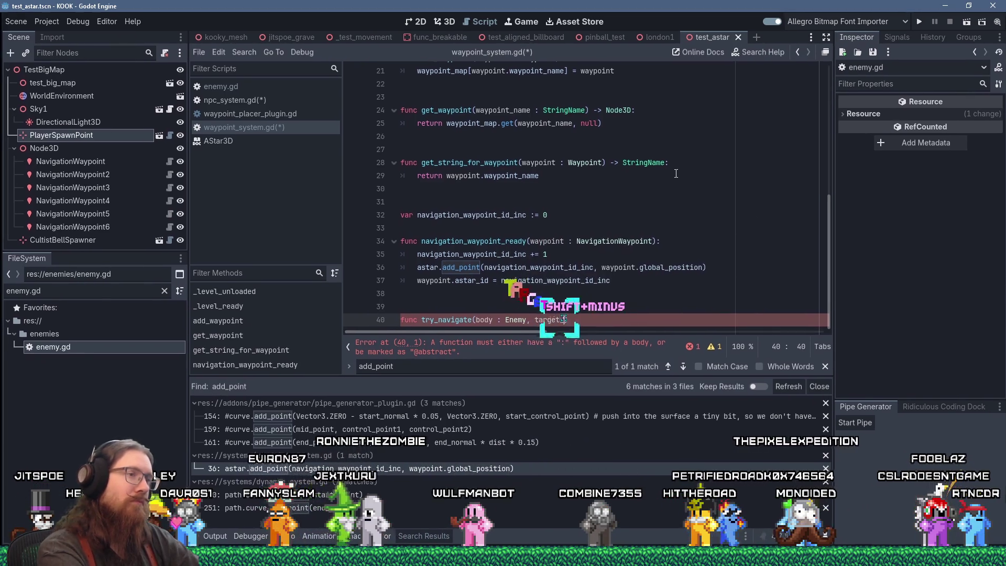
type(": Vecot")
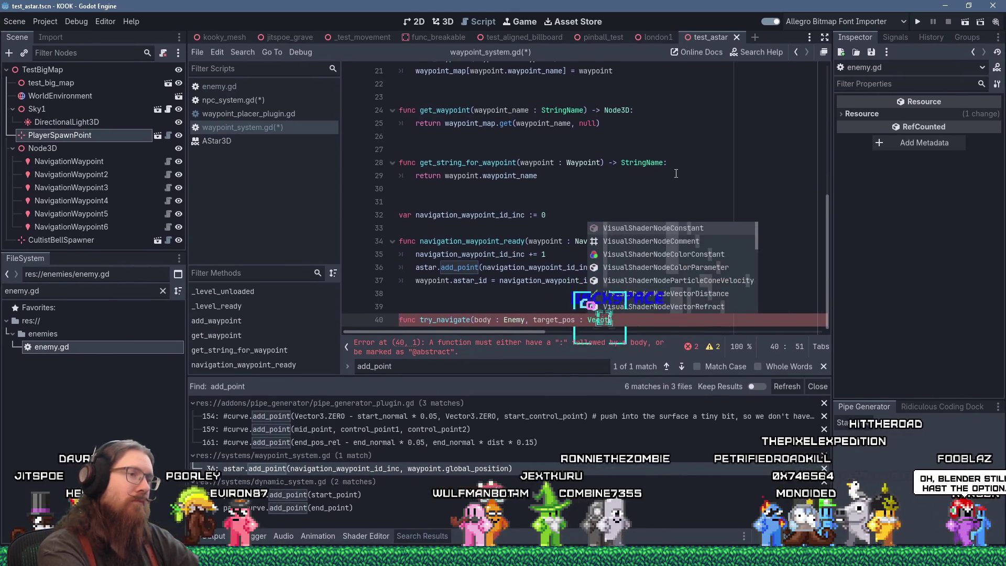
key("BackSpace")
key("BackSpace")
type("tor3)")
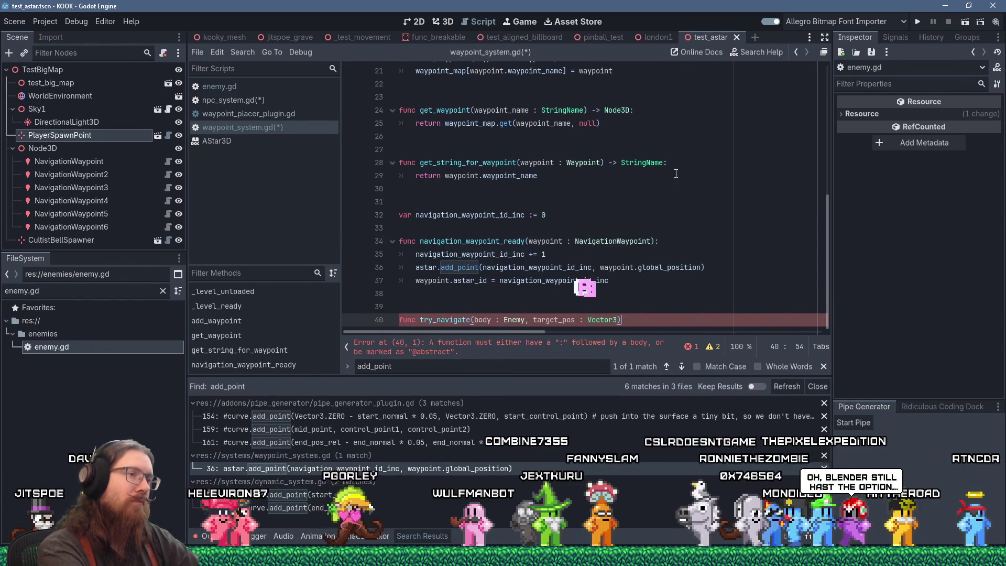
key("Home")
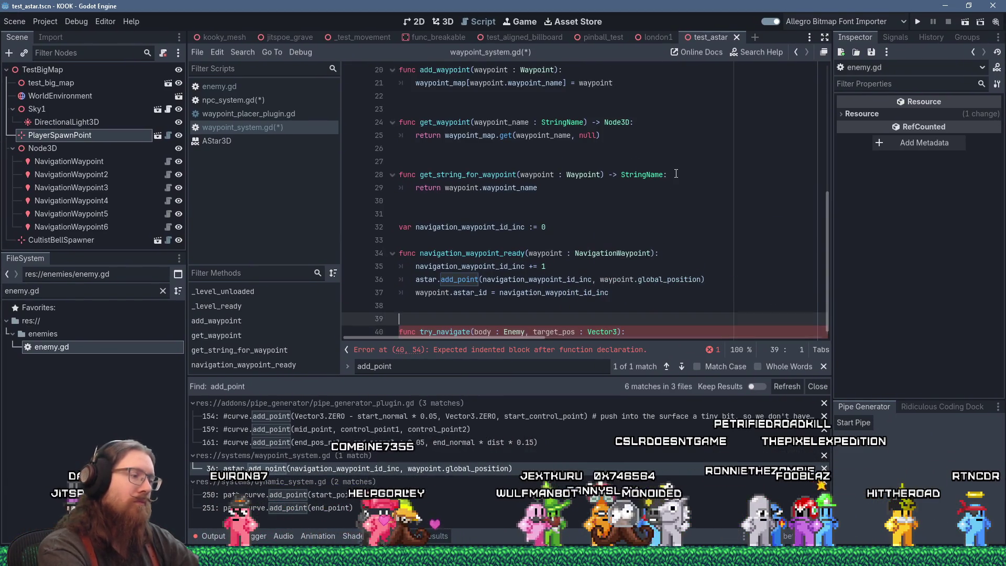
Add the doc comment 'Tries to start navigating to the target position.' above try_navigate
key("Return")
type("Tries to ")
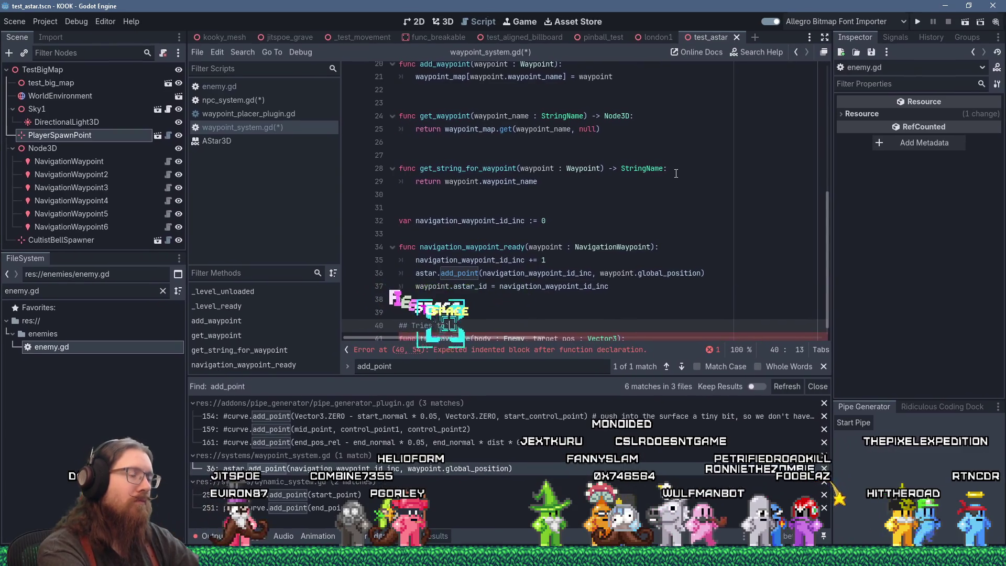
type("start navigating")
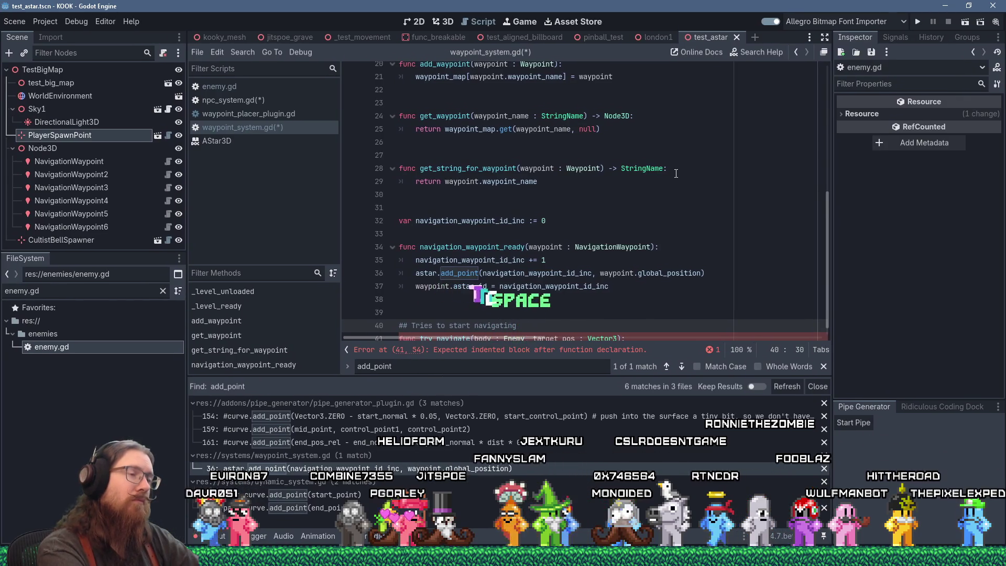
type(" to the target position.")
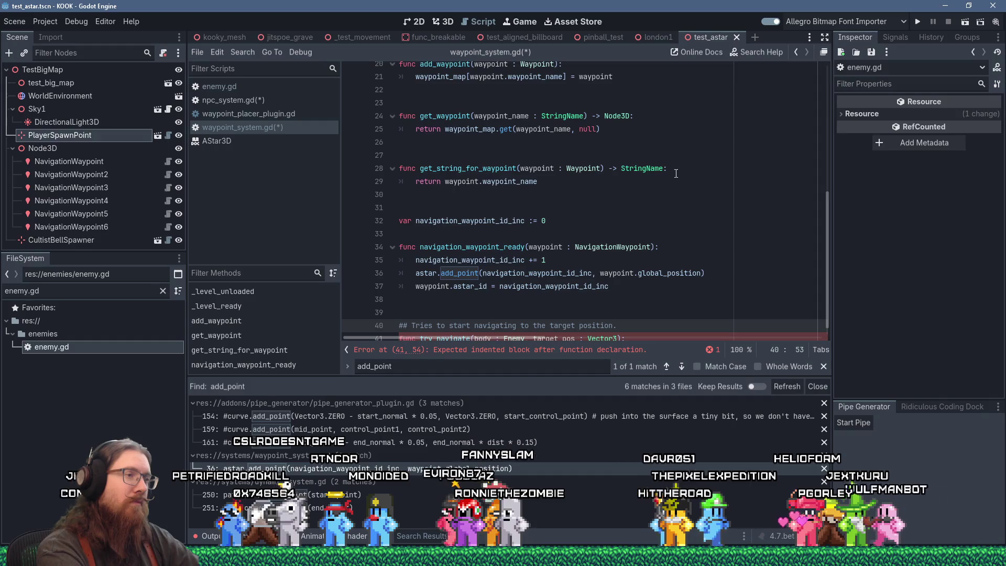
type("If it fail")
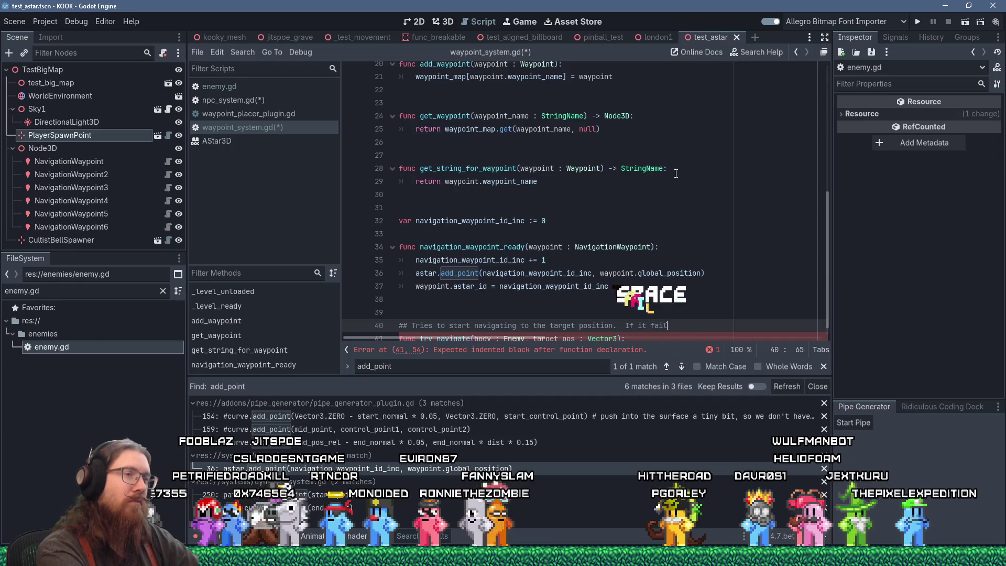
type("s")
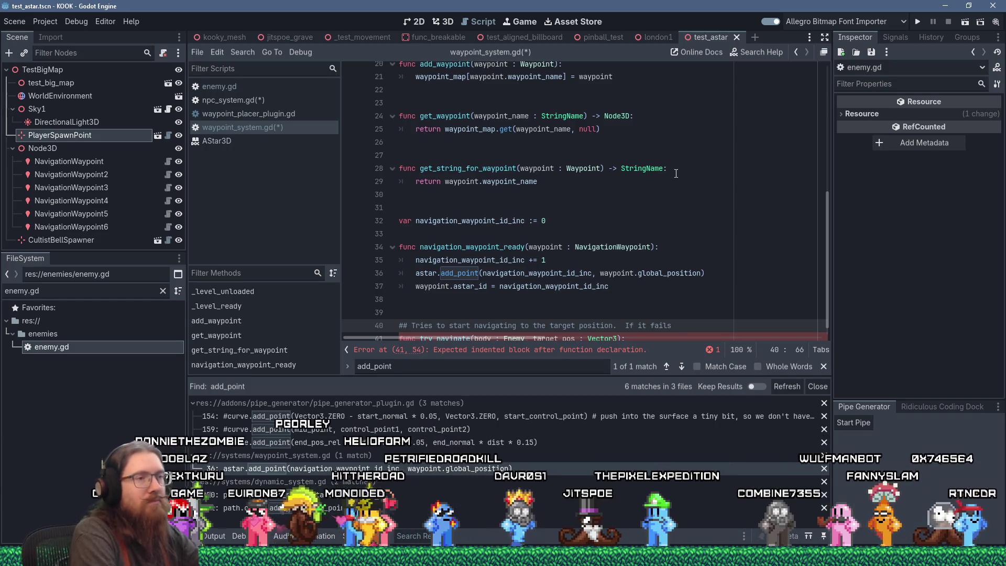
key("shift+Left")
key("shift+Left")
key("shift+Left")
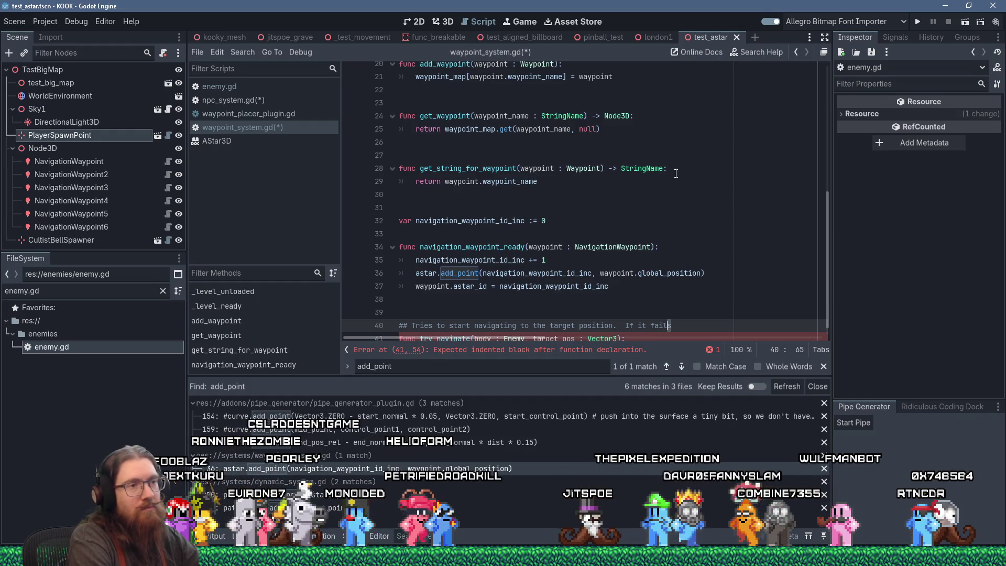
type("Upd")
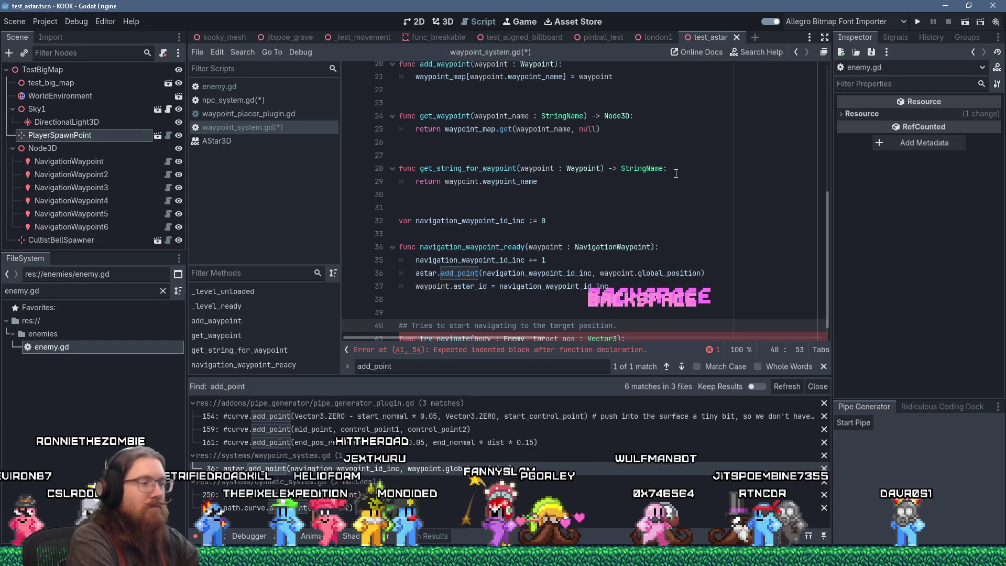
Add a second comment line '## On success', fix its spelling, and return to npc_system.gd
key("Return")
type("## On sucess")
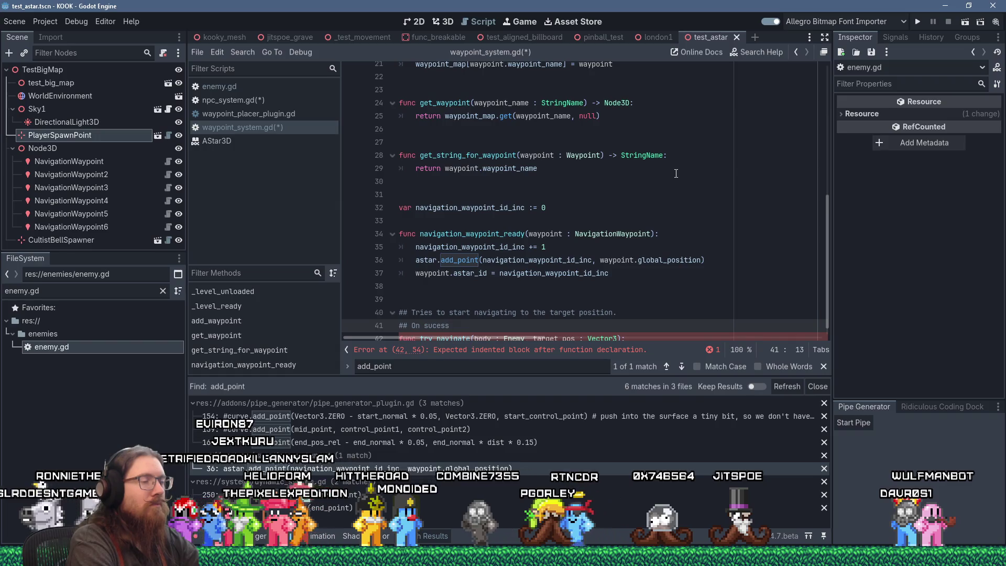
key("BackSpace")
key("BackSpace")
key("BackSpace")
key("BackSpace")
key("BackSpace")
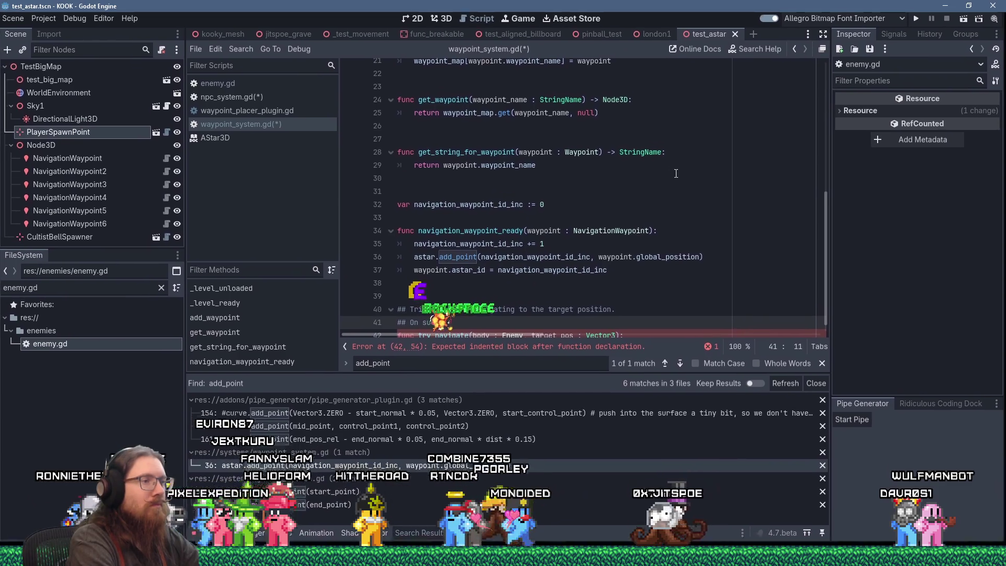
type("cess")
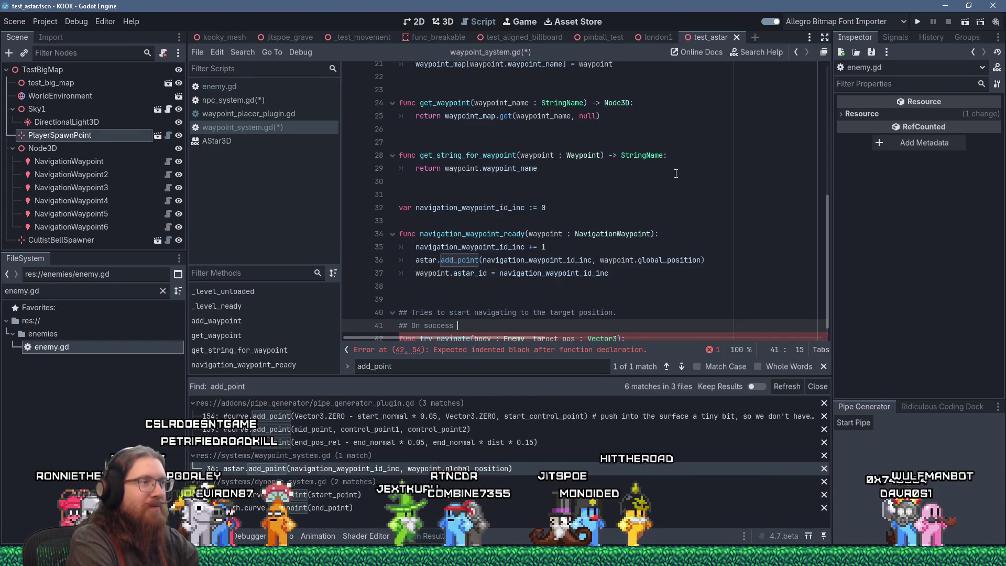
left_click(270, 101)
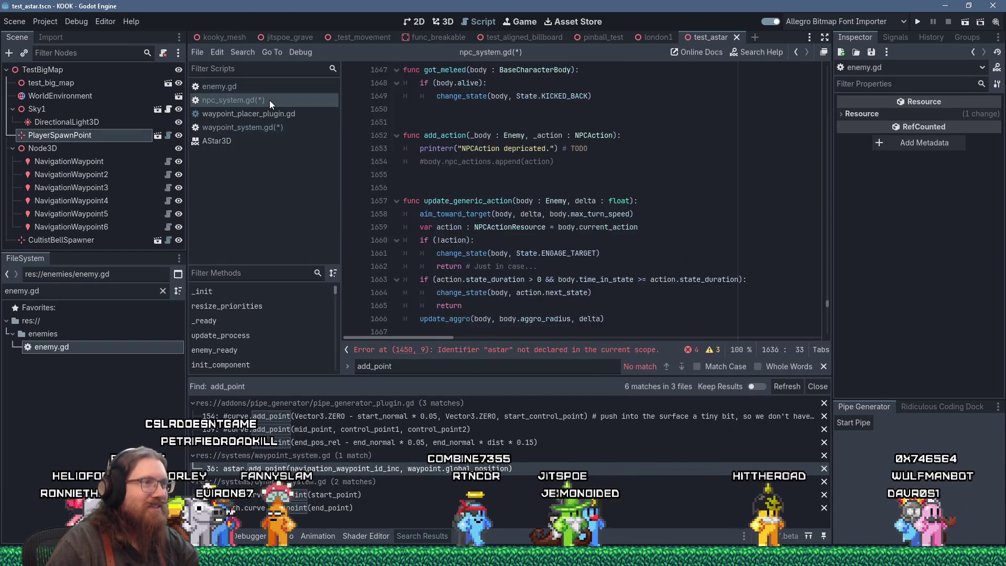
Find the stray astar error line and place the cursor on the TODO comment above it
scroll(533, 283, "down", 5)
left_click(545, 350)
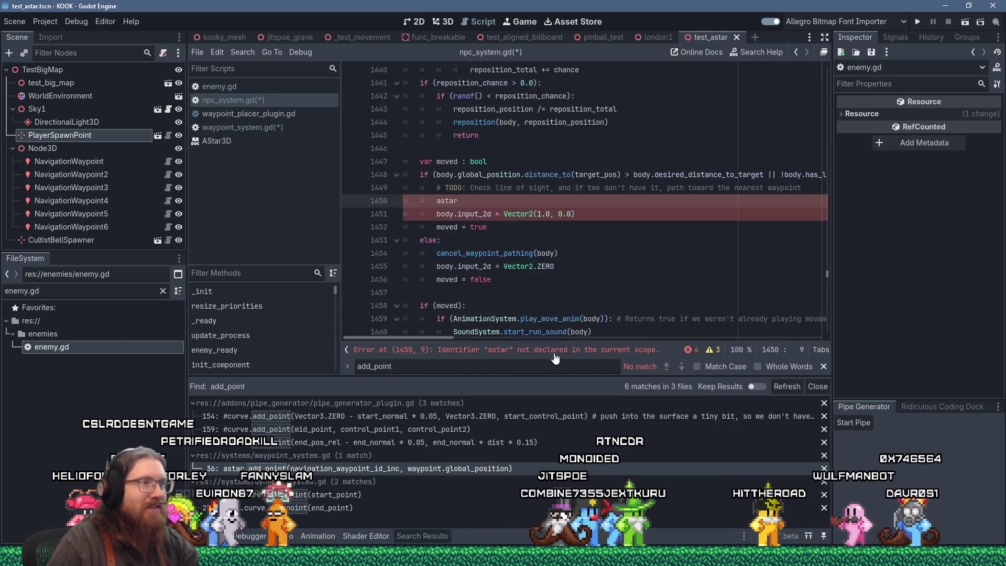
scroll(556, 314, "down", 9)
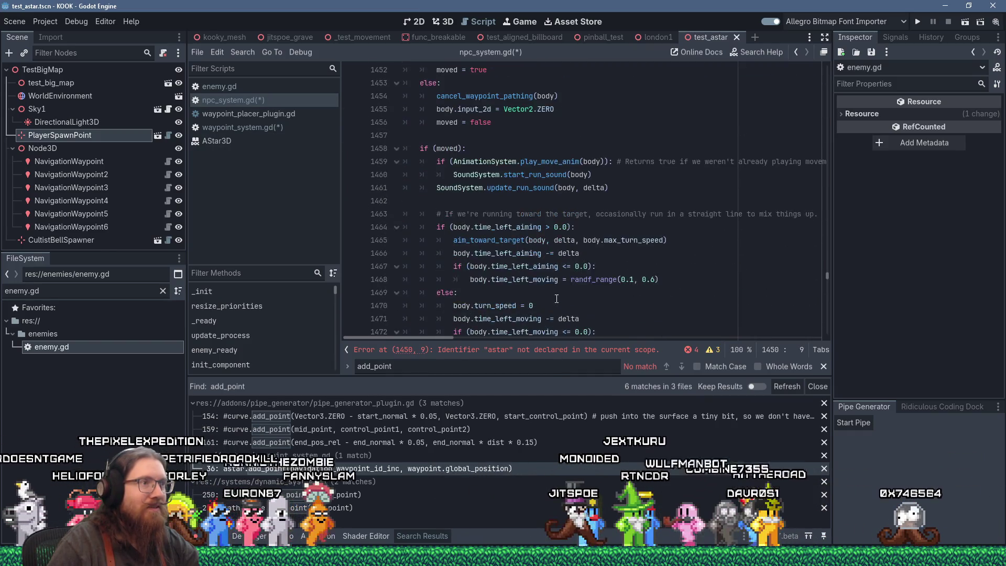
scroll(556, 299, "up", 8)
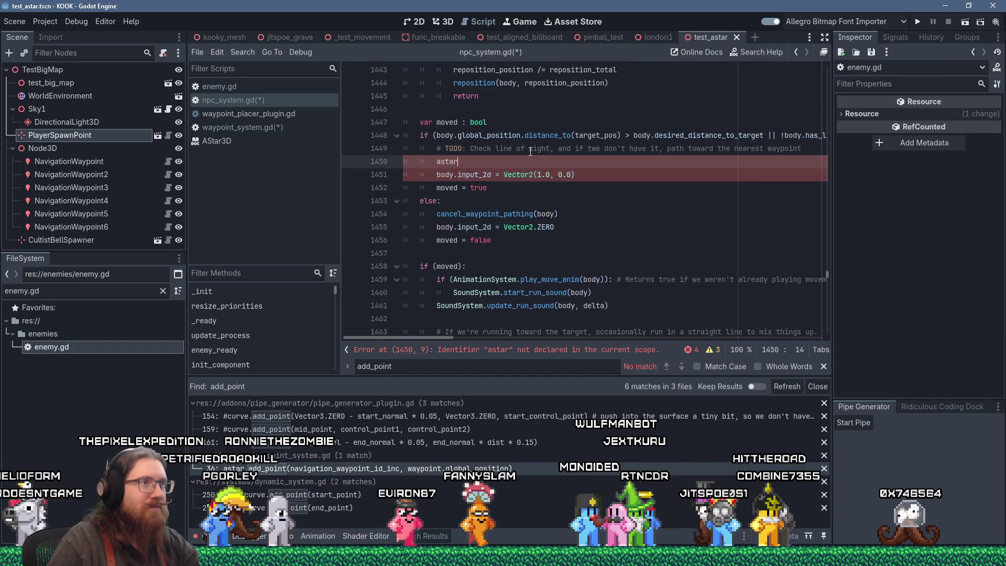
left_click(529, 150)
Start a 'WaypointSystem.try_n' call on a new line, save, and open waypoint_system.gd
key("Return")
type("Waypo")
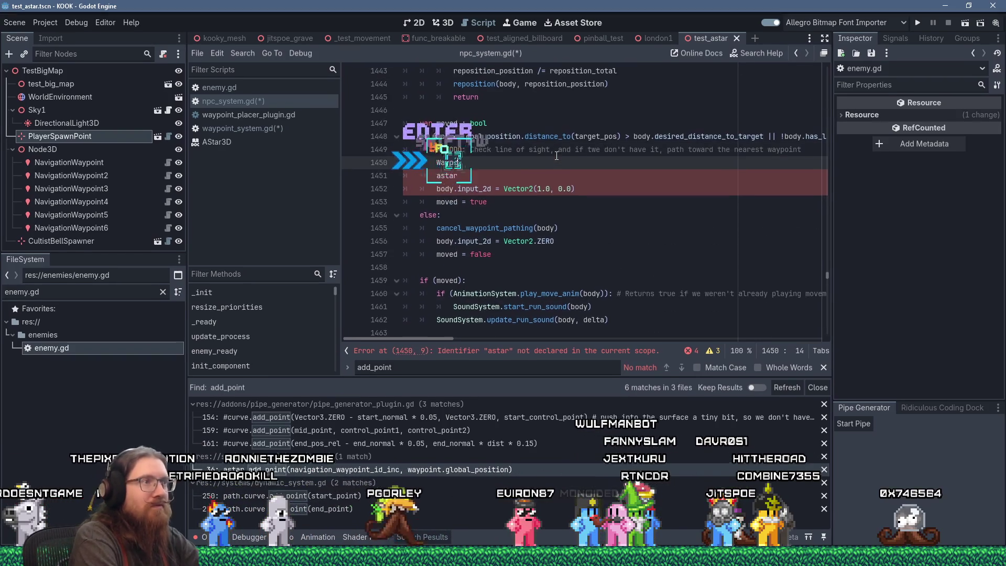
type("intSystem.try")
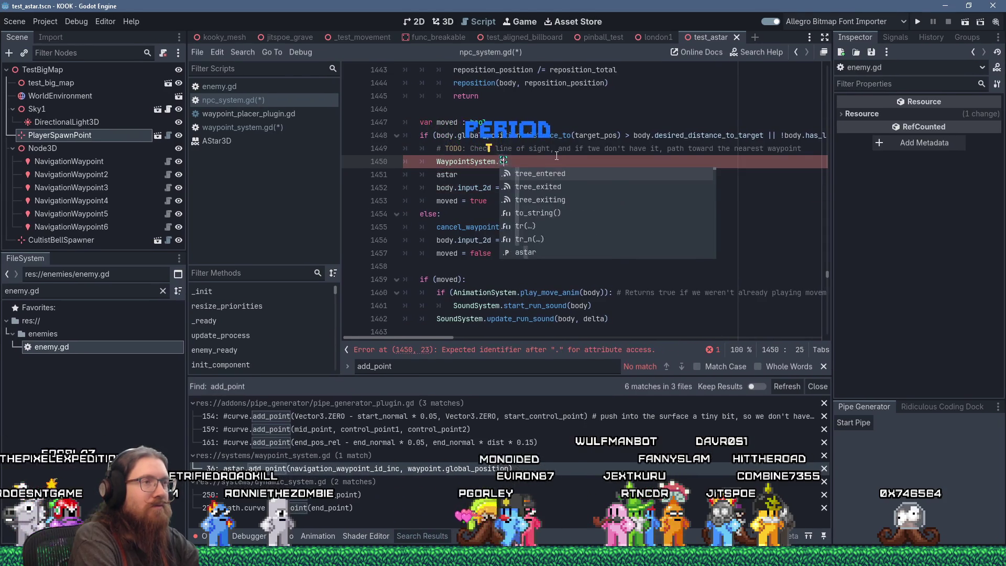
key("ctrl+s")
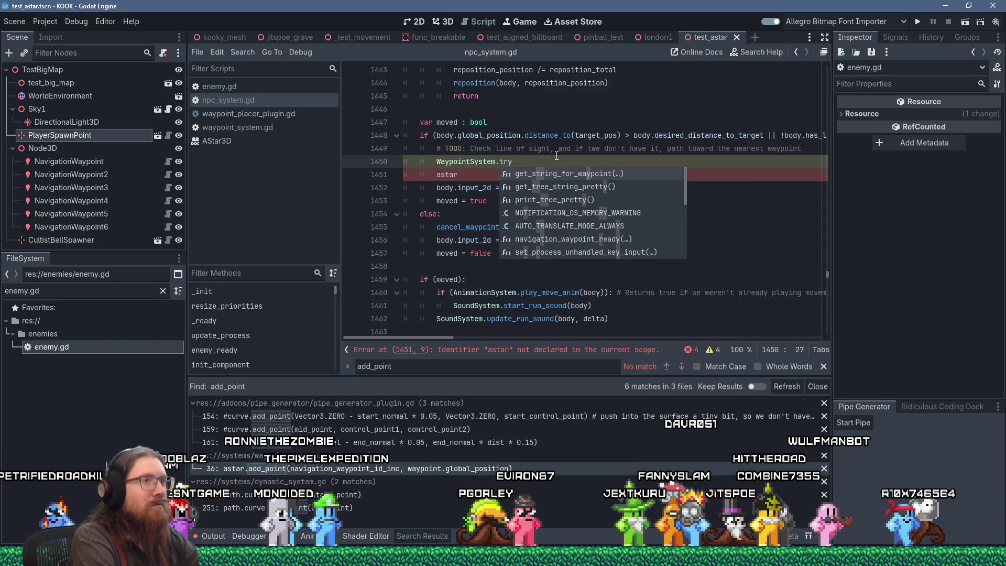
type("_n")
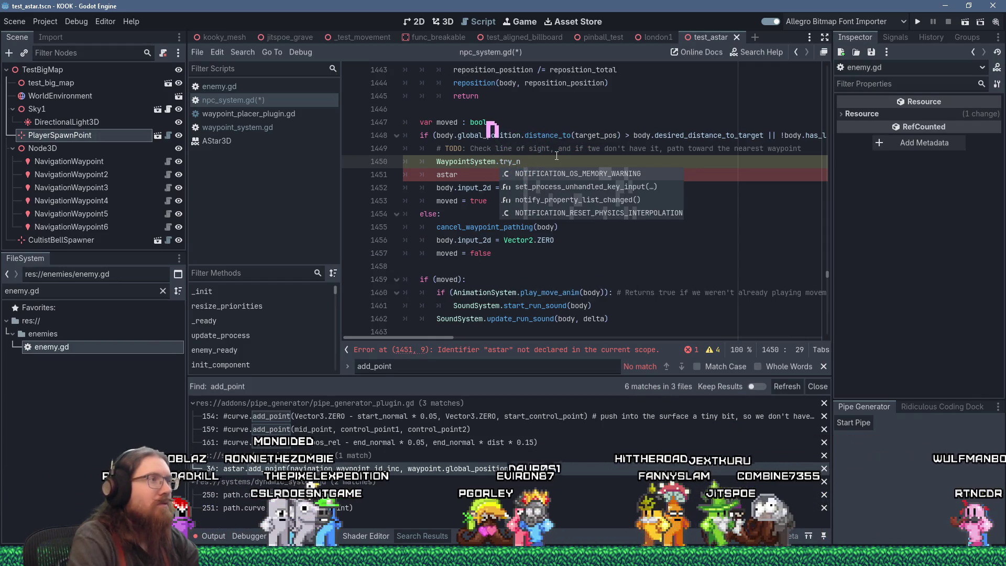
left_click(316, 128)
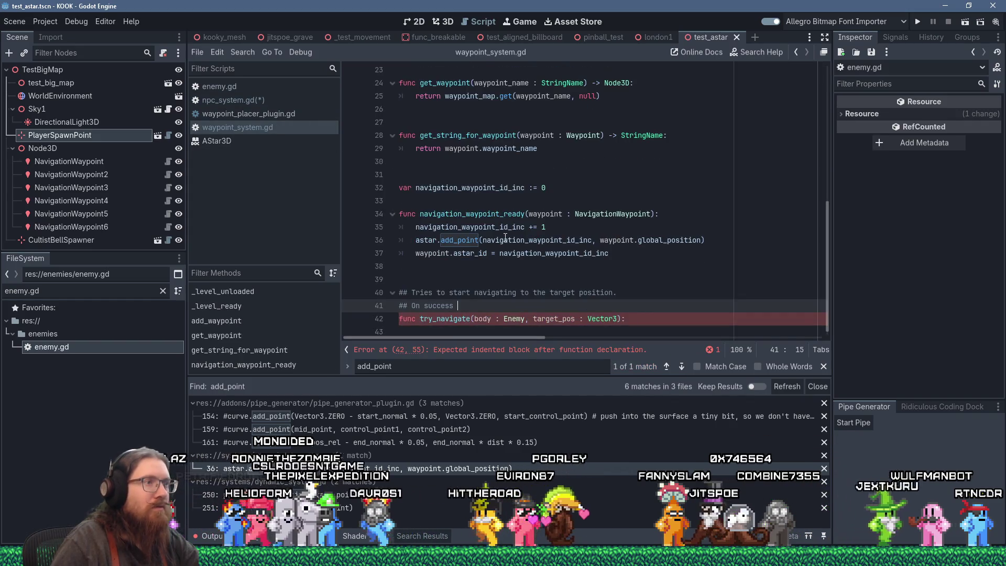
Try inserting 'waypoint' into the line 42 function name, revert to try_navigate, and copy it
right_click(450, 318)
left_click(479, 363)
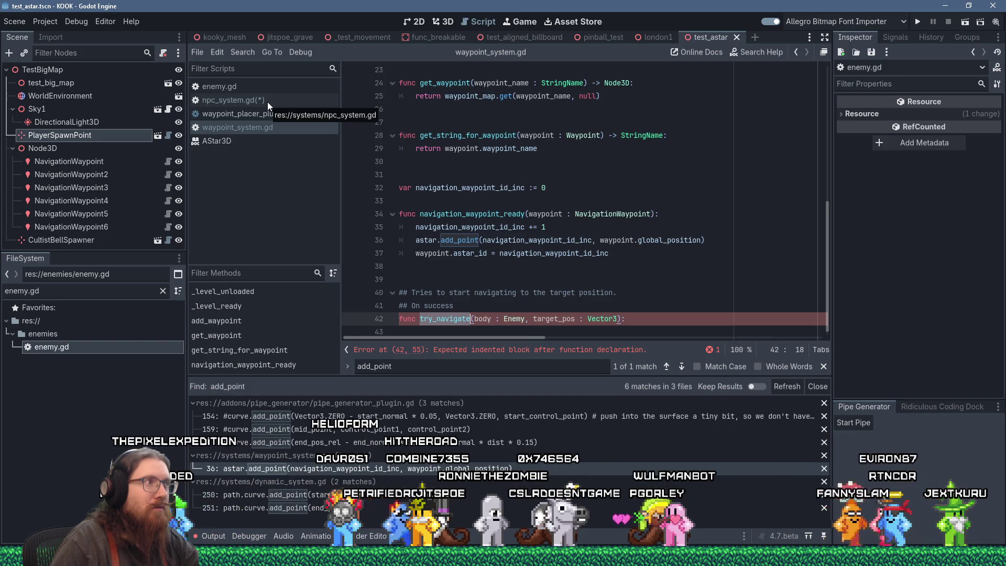
left_click(437, 319)
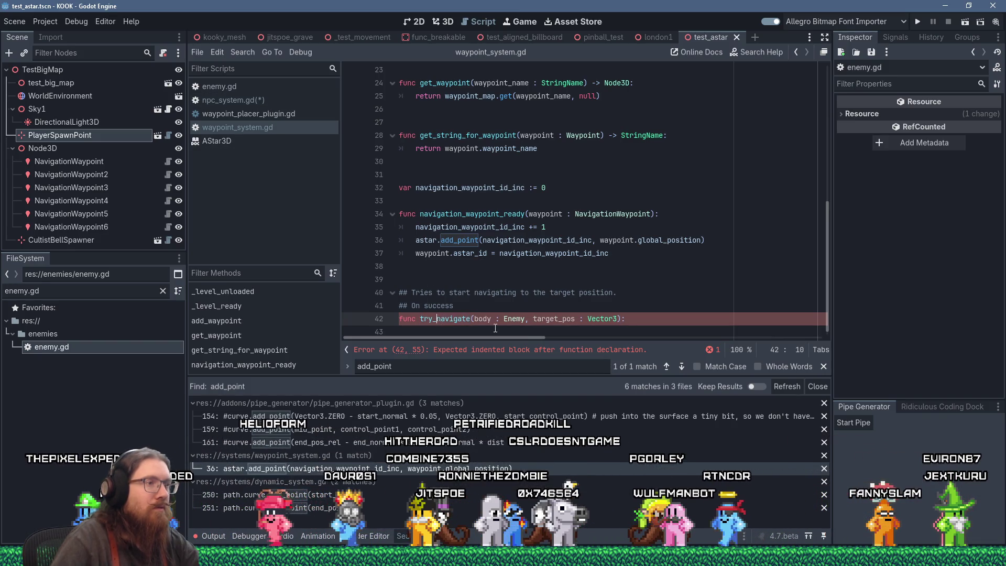
type("waypoint")
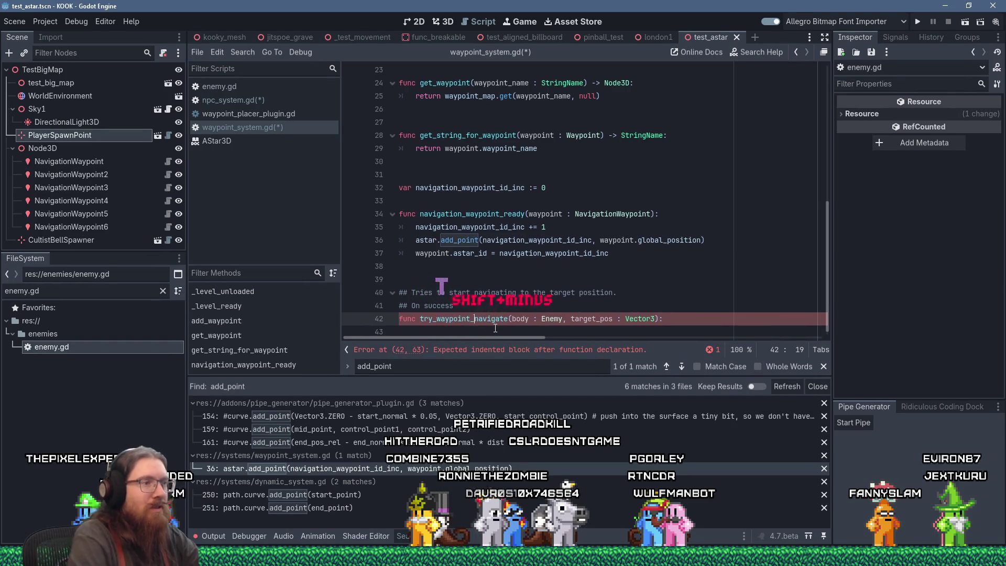
left_click(436, 318, "shift")
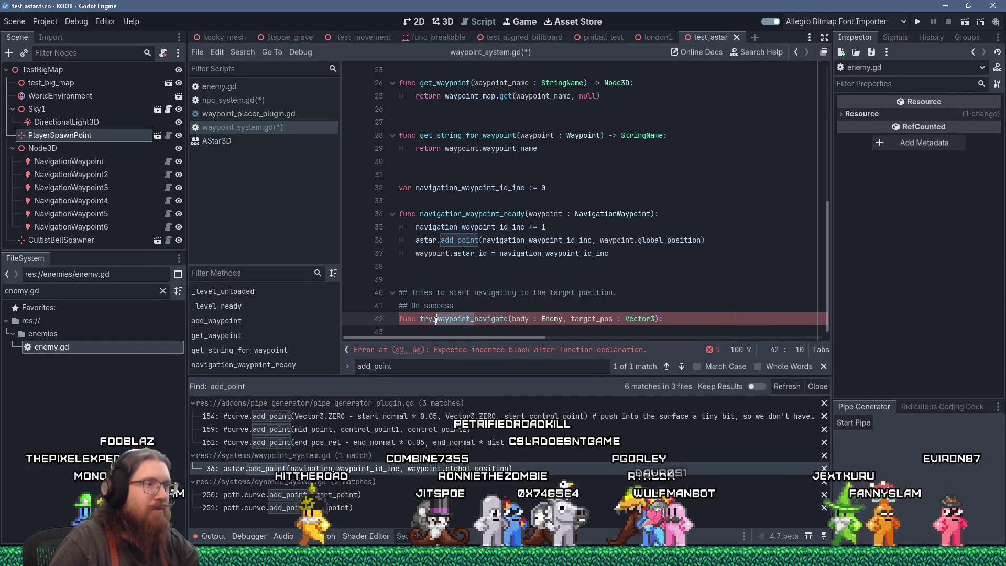
key("Delete")
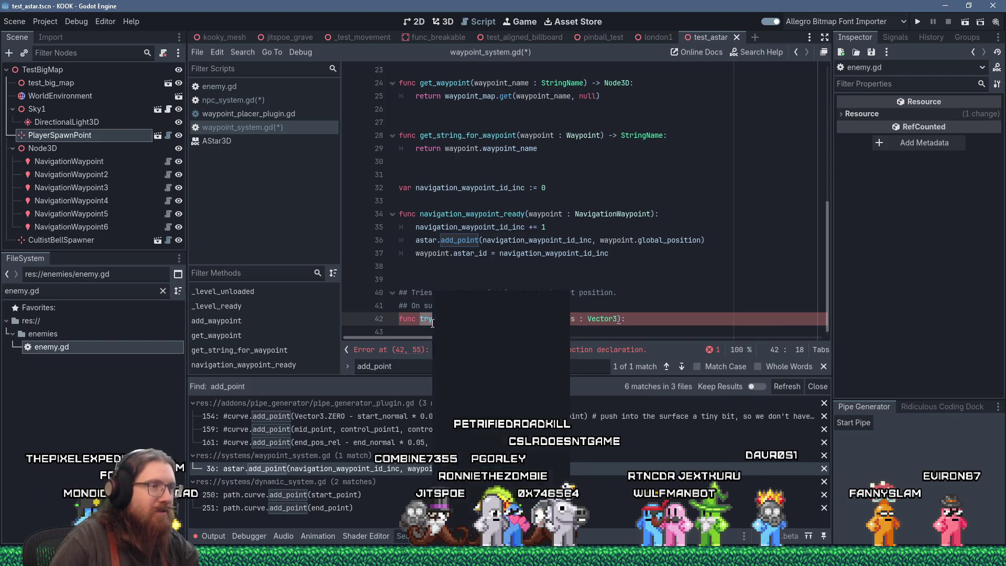
left_click(457, 360)
left_click(282, 104)
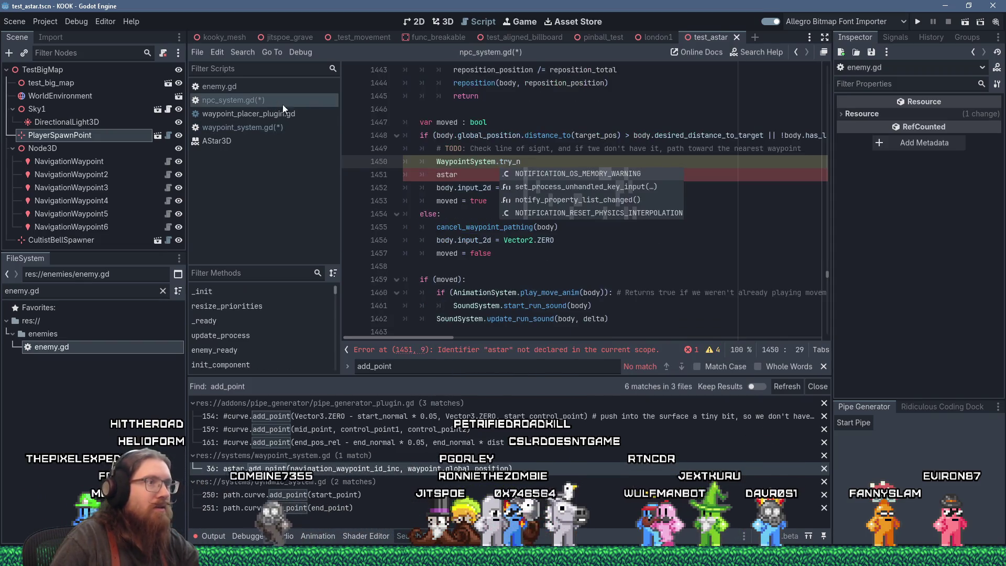
Complete line 1450 as WaypointSystem.try_navigate() by pasting the copied name and adding parentheses
left_click(512, 162)
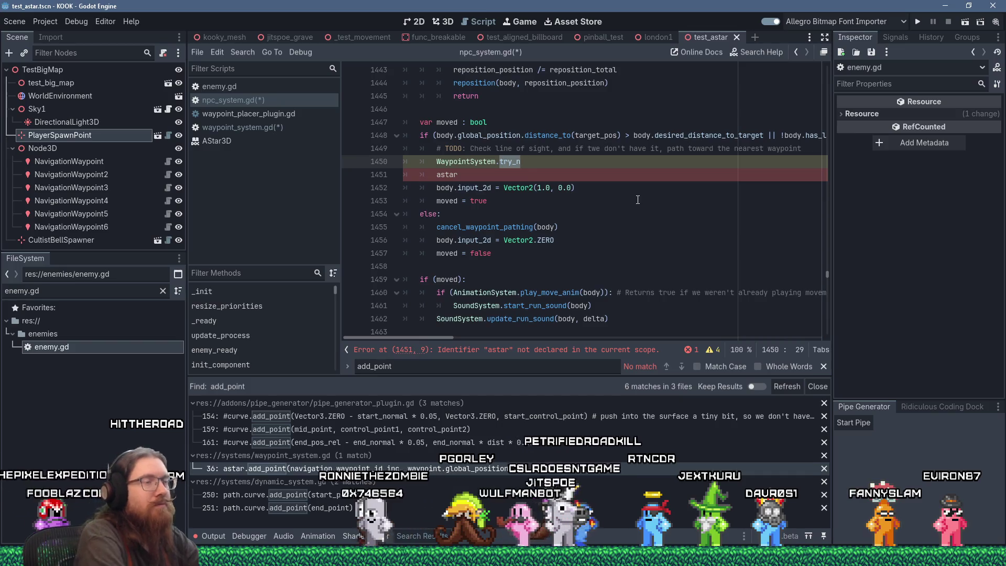
type("try_navigate")
type("(")
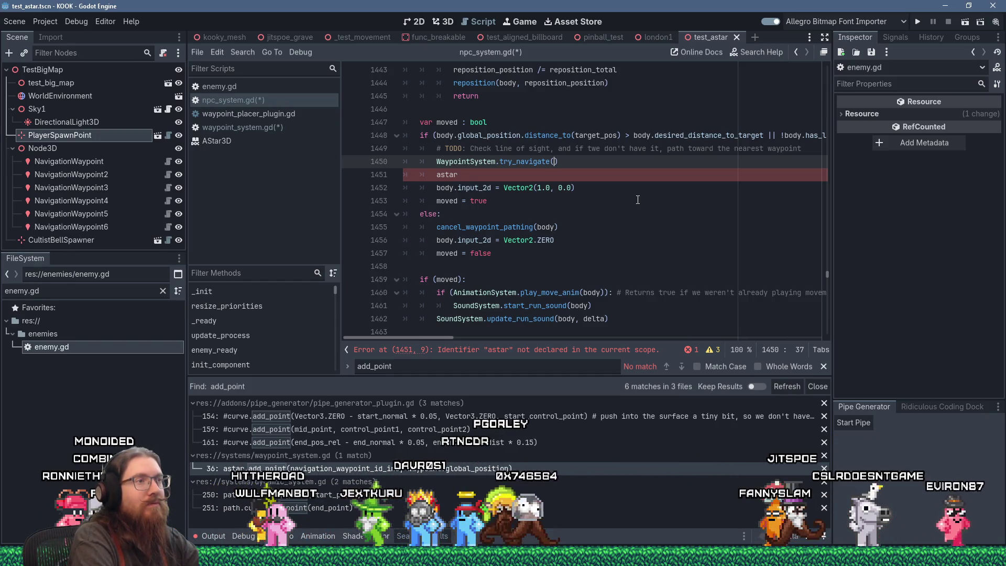
key("Home")
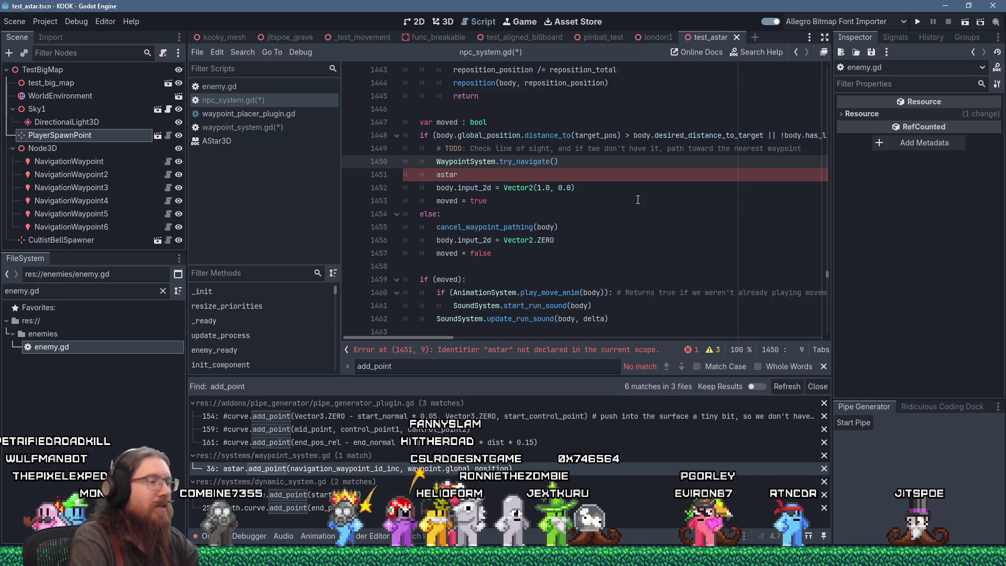
key("alt+Tab")
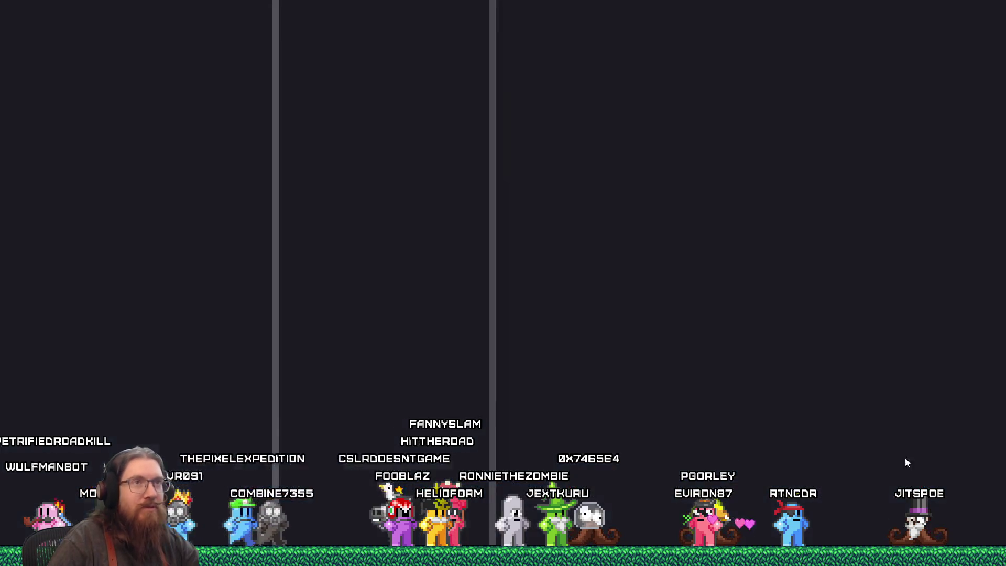
Open newegg.com in a new Firefox tab placed left of the YouTube tab
left_click(883, 11)
left_click_drag(841, 11, 783, 12)
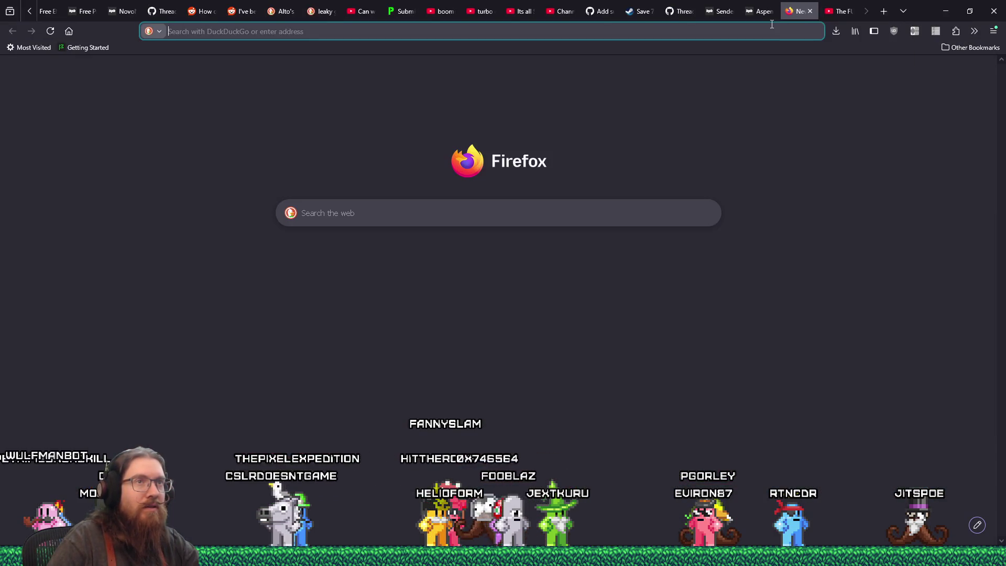
left_click(771, 25)
type("newegg")
key("Return")
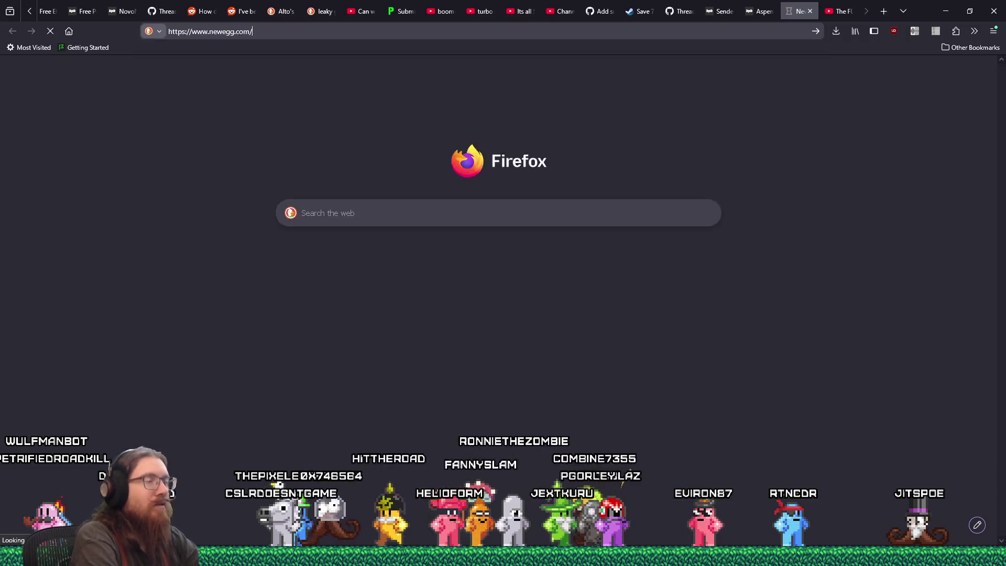
Search Newegg for 'rtx 3050', browse the graphics card results, then close the tab
left_click(442, 56)
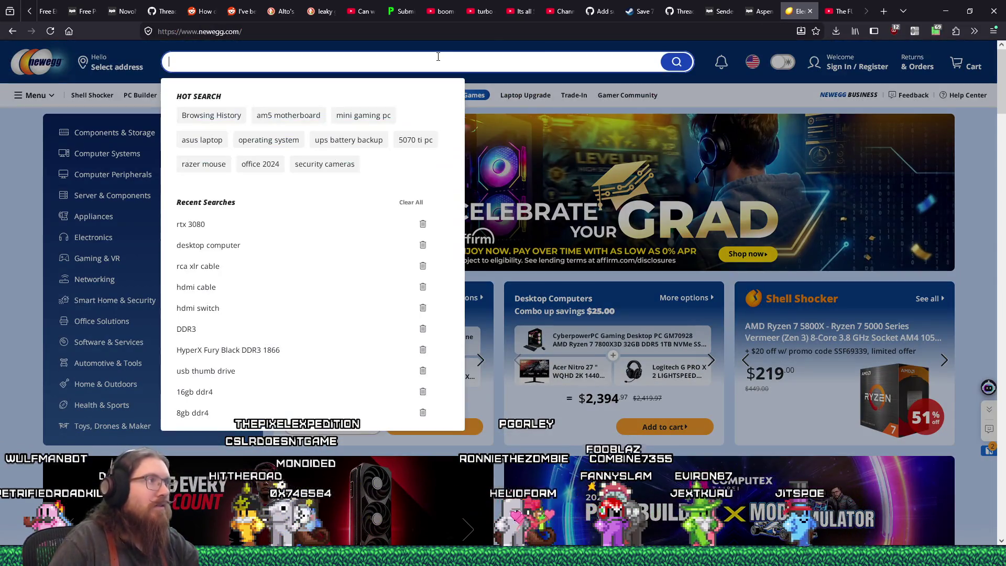
type("rtx ")
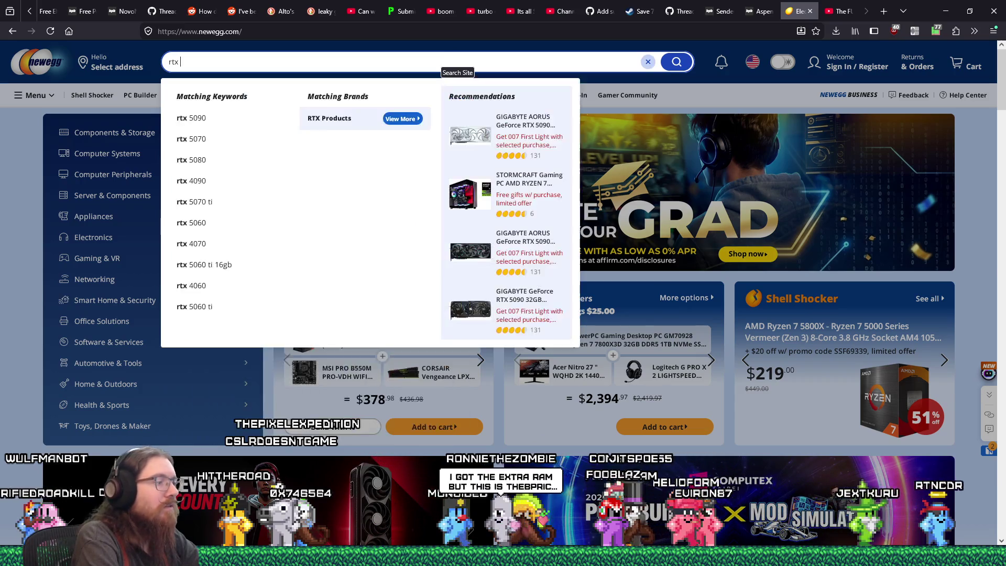
type("3050")
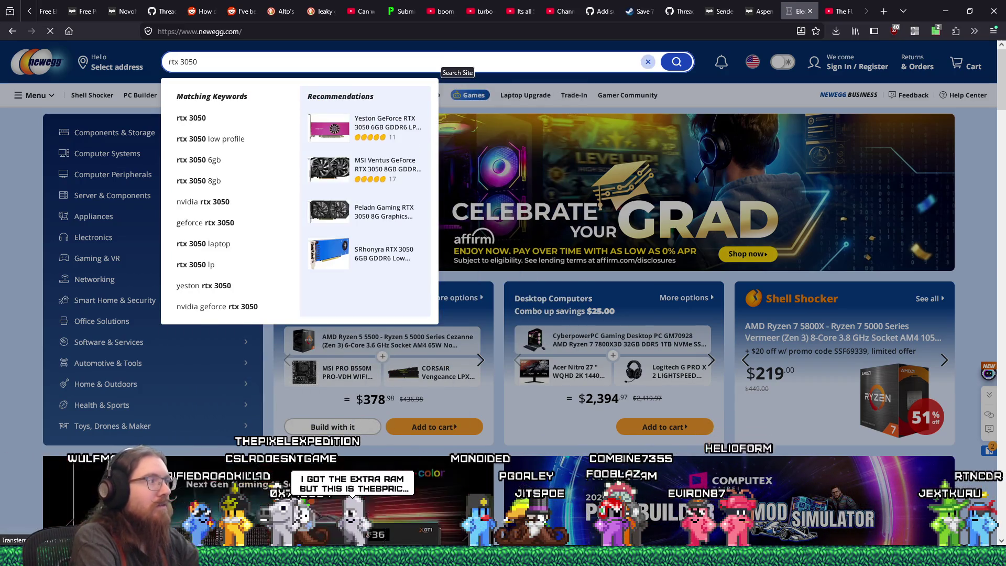
key("Return")
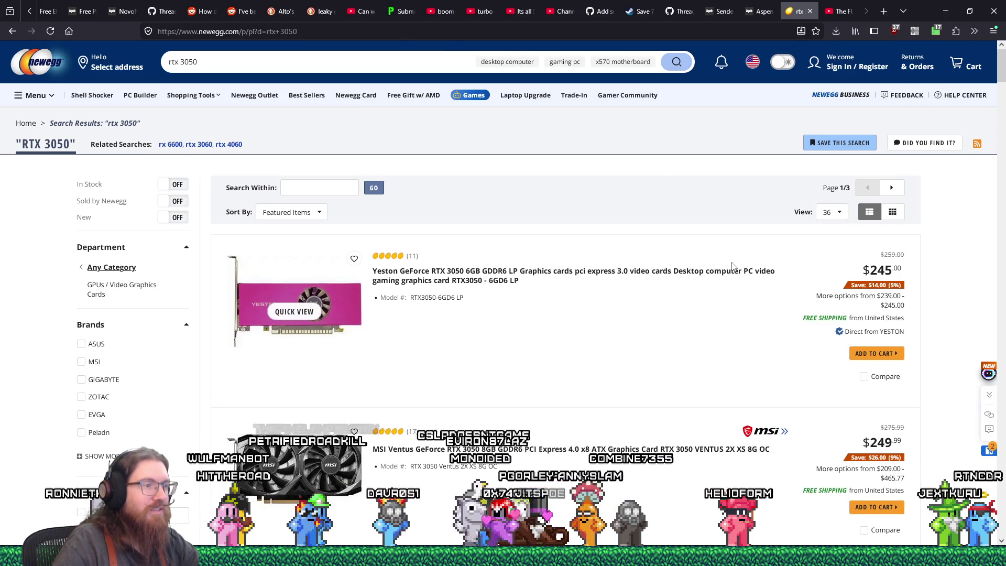
scroll(710, 291, "down", 3)
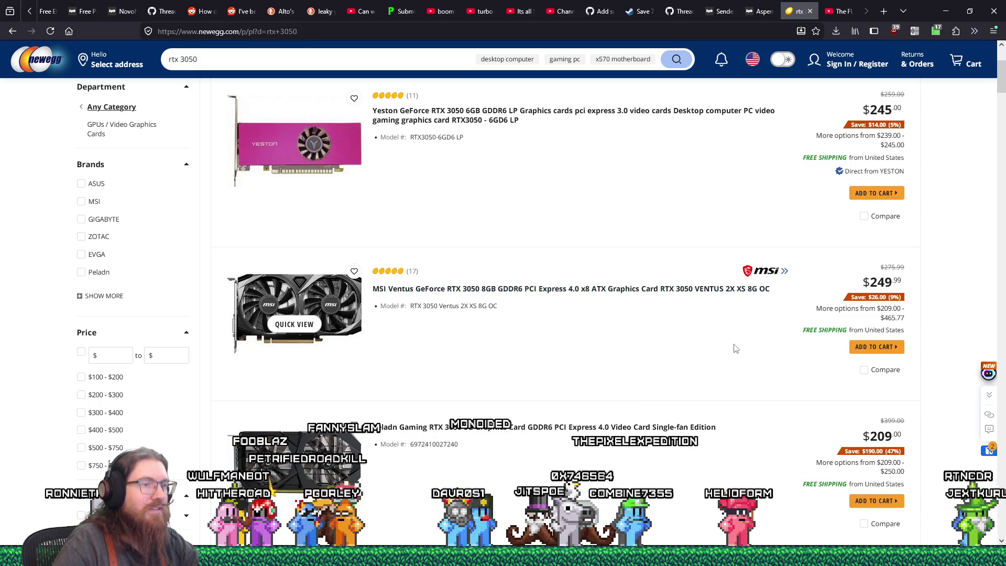
scroll(735, 349, "down", 6)
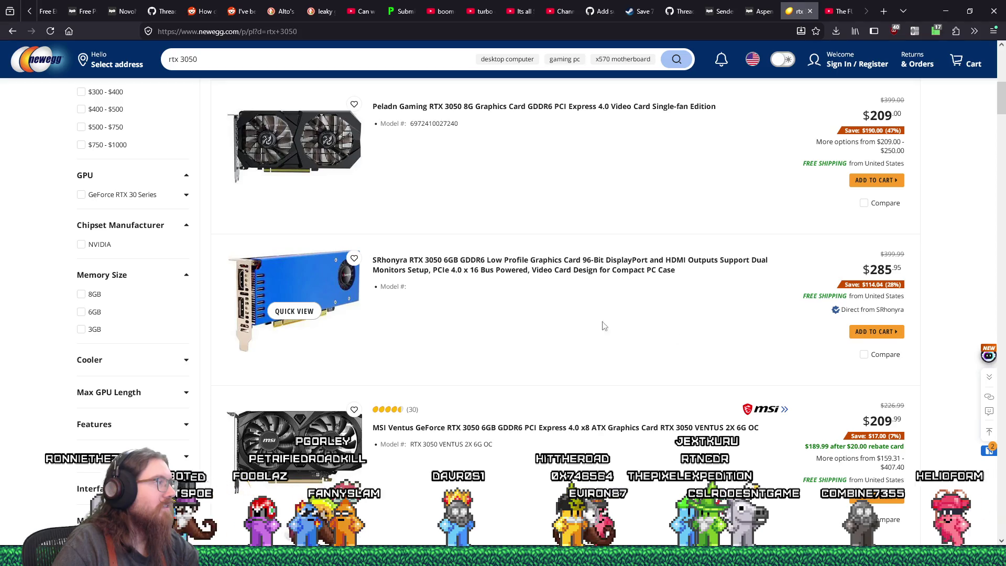
left_click(810, 11)
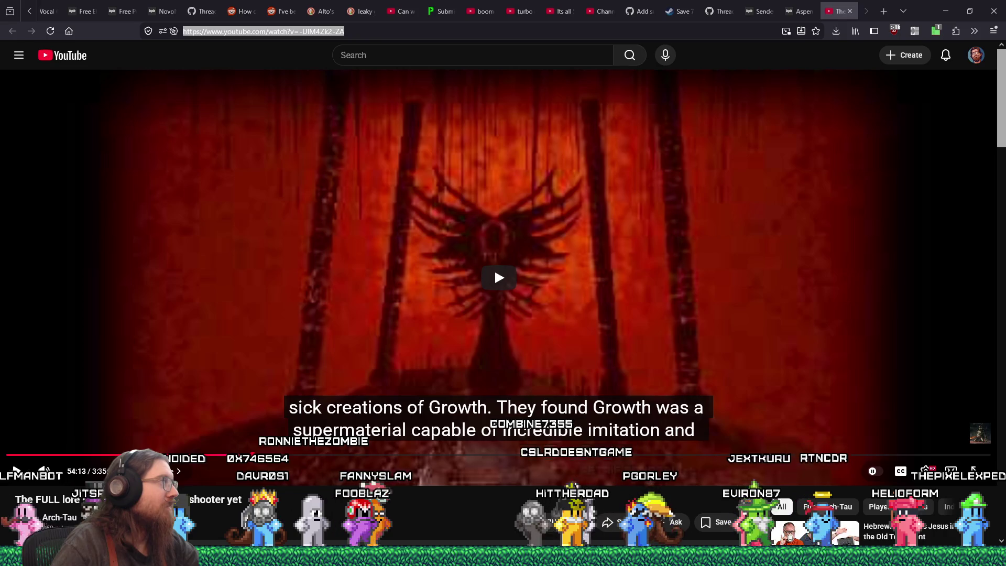
mouse_move(0, 49)
left_mouse_down()
mouse_move(431, 49)
mouse_move(427, 29)
left_mouse_up()
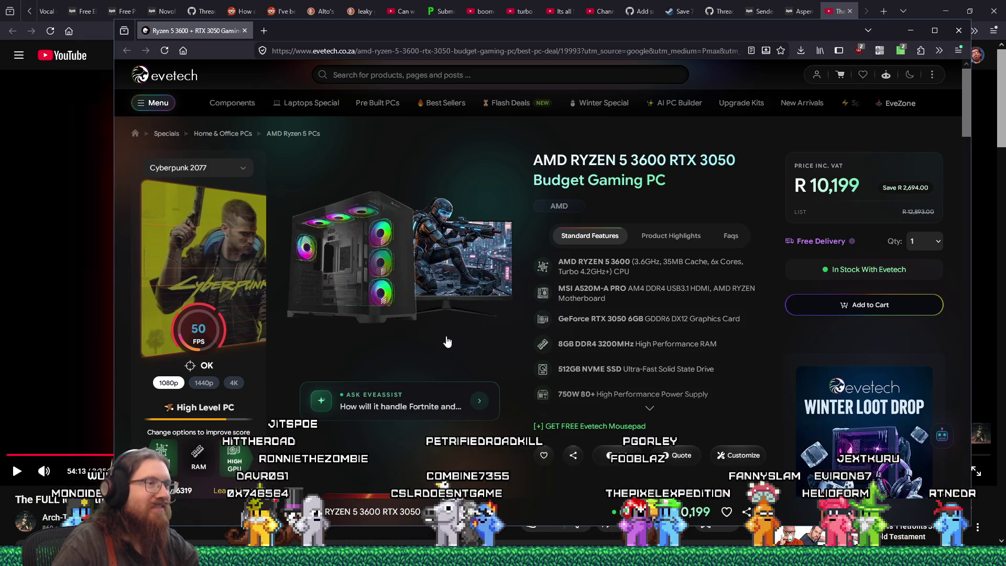
scroll(446, 342, "down", 4)
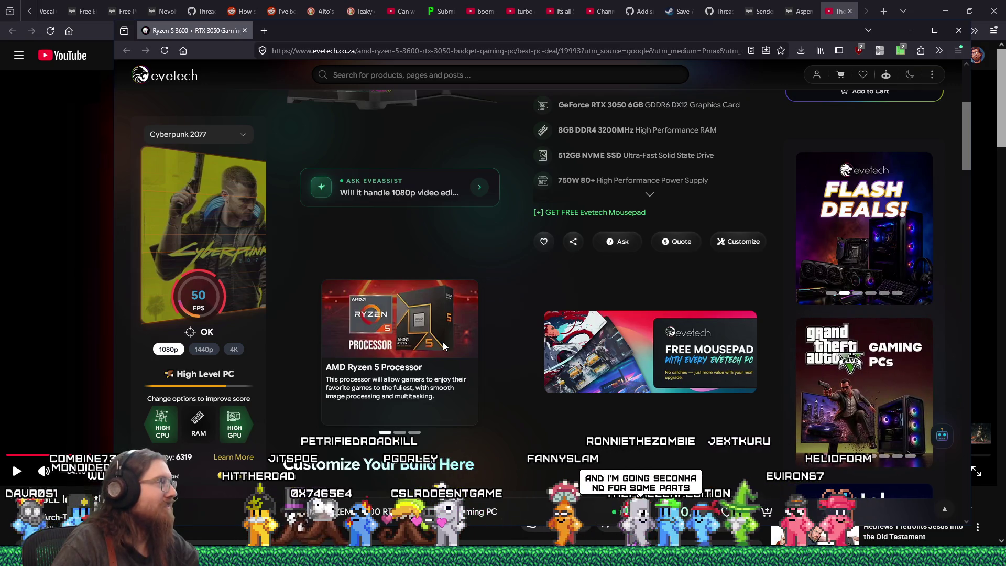
scroll(442, 342, "up", 4)
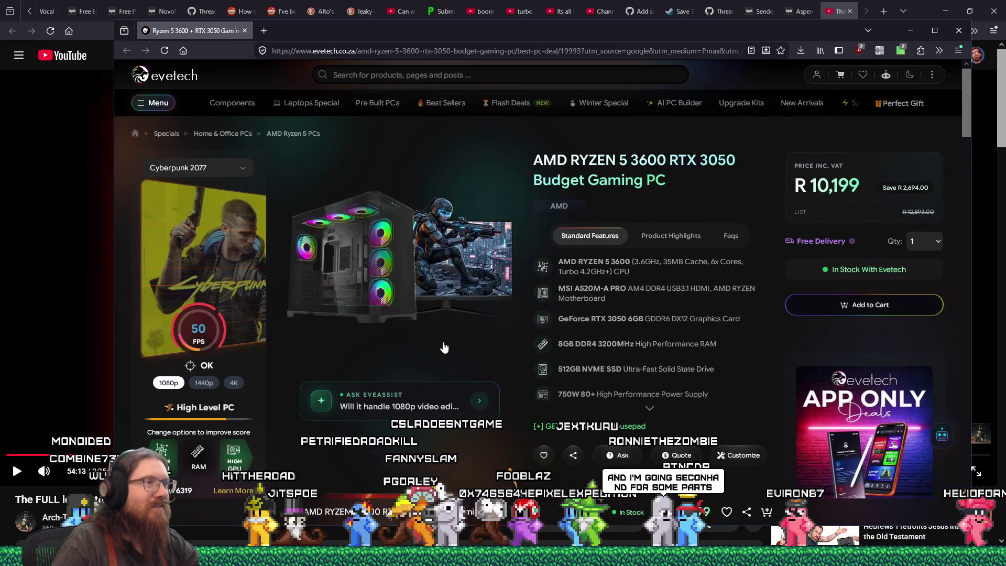
left_click_drag(804, 28, 745, 34)
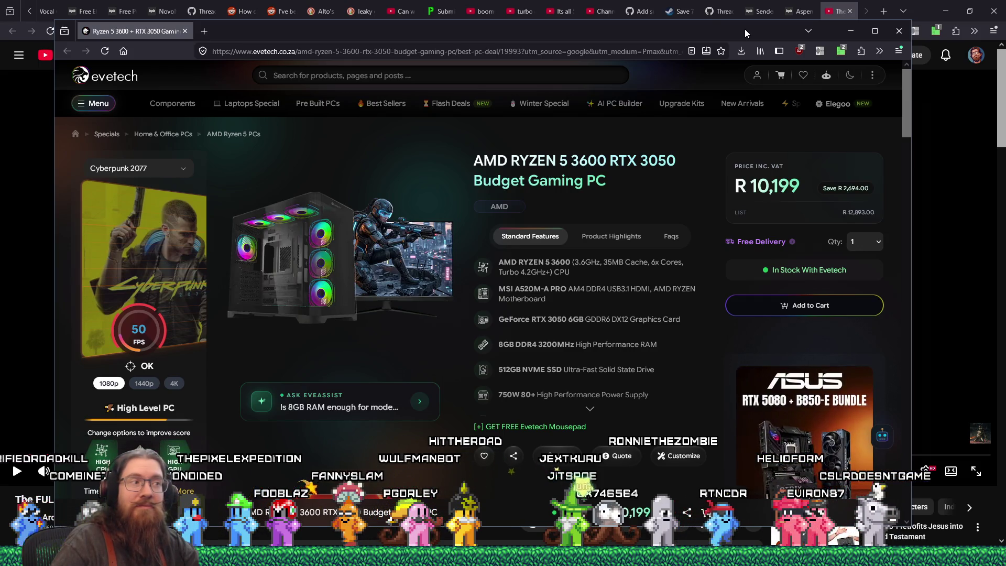
key("ctrl+w")
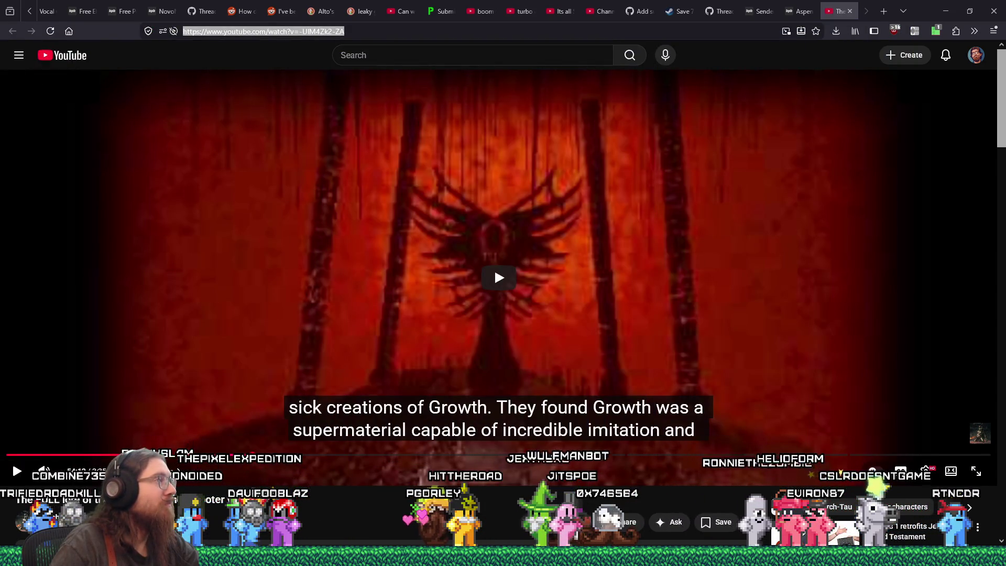
key("alt+Tab")
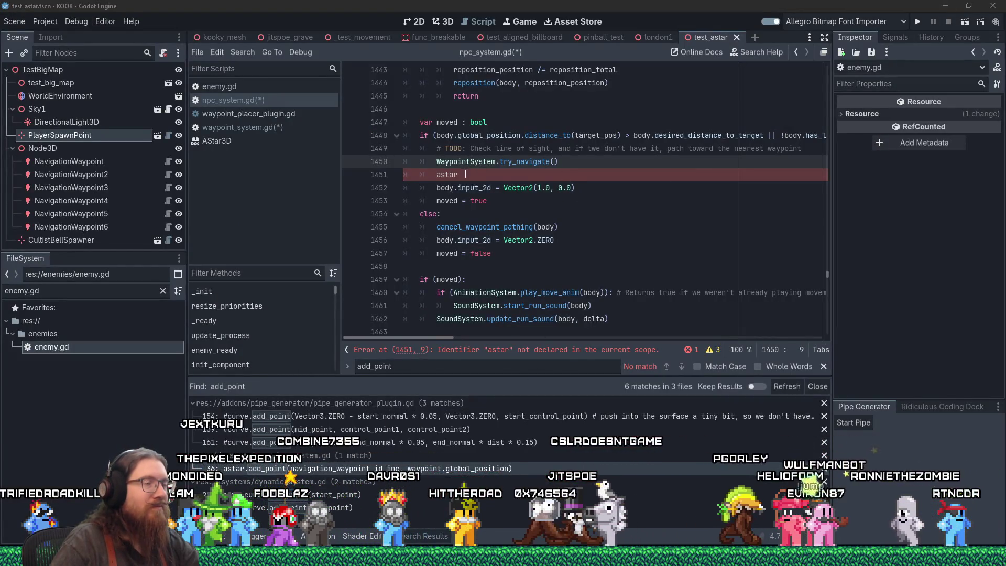
Delete the stray astar line and fill in try_navigate(body, target_pos) on line 1450
left_click(572, 174)
left_click(573, 161)
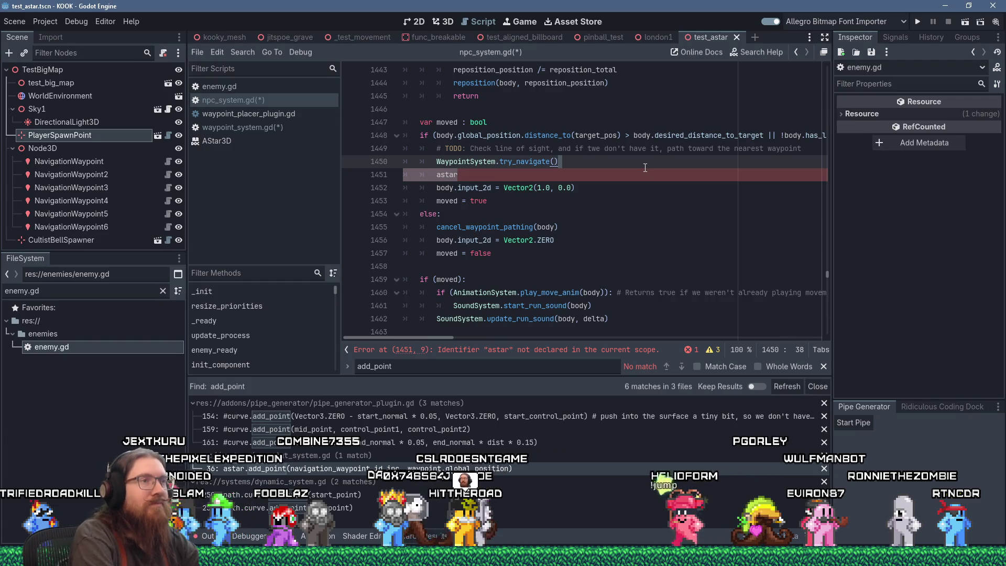
key("Down")
key("ctrl+shift+k")
key("Up")
key("Left")
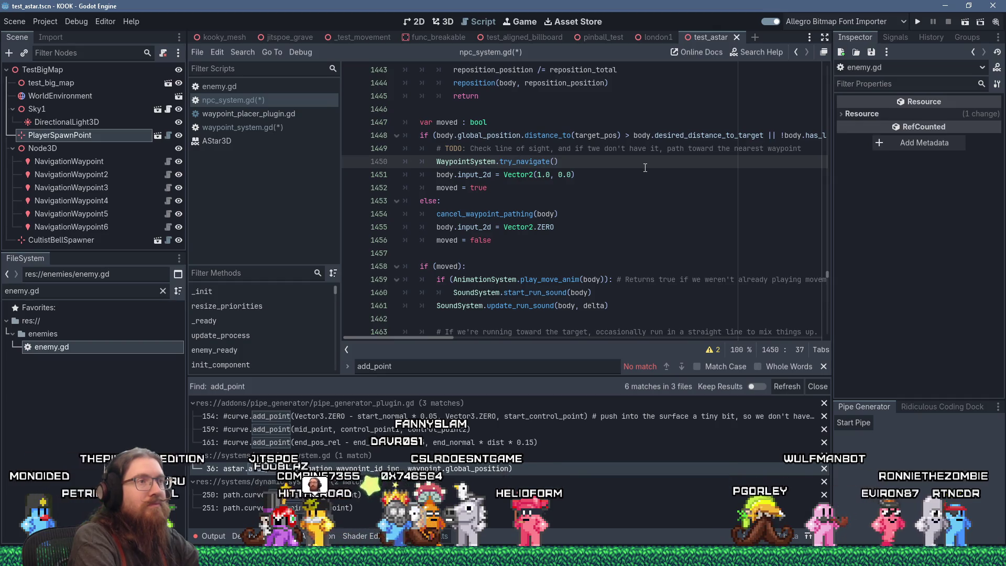
type("body, target_pos")
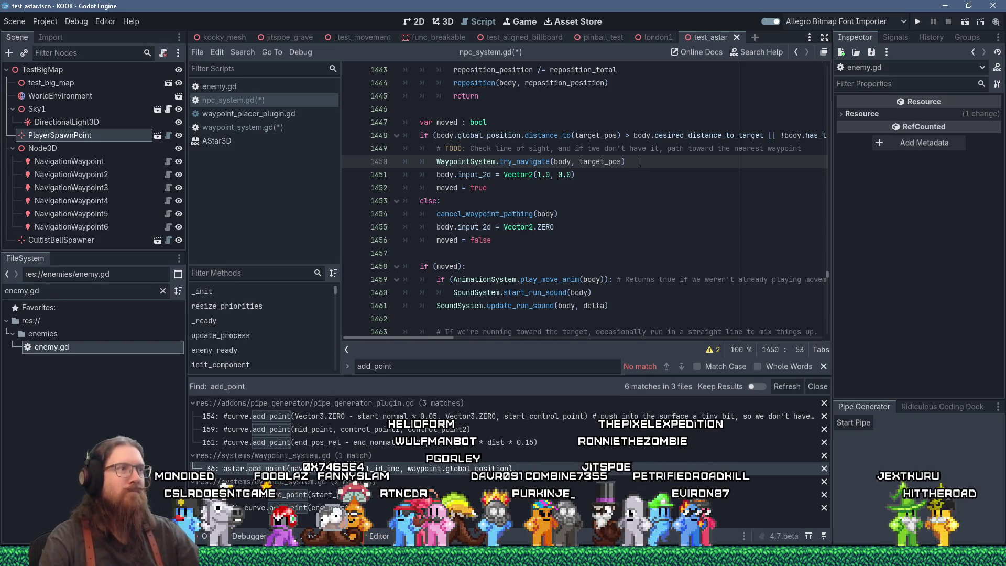
left_click(635, 161)
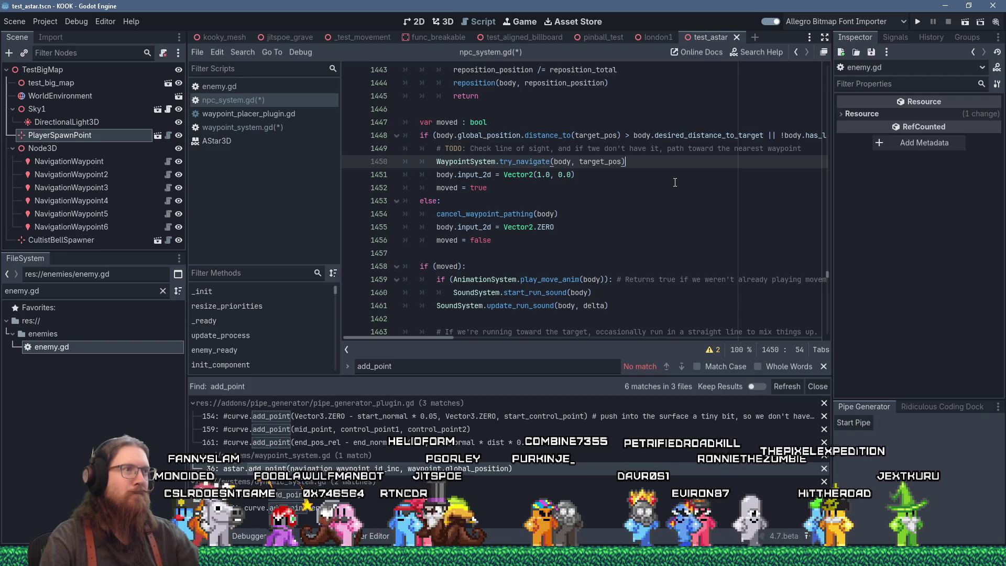
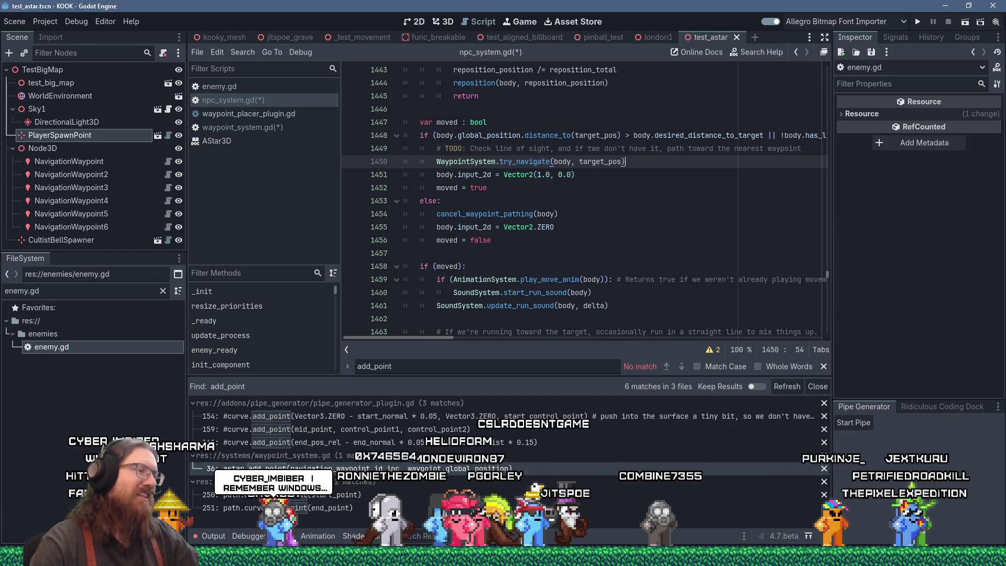
Switch from the Godot script editor to the blank Untitled Paint canvas with Alt+Tab
key("alt+Tab")
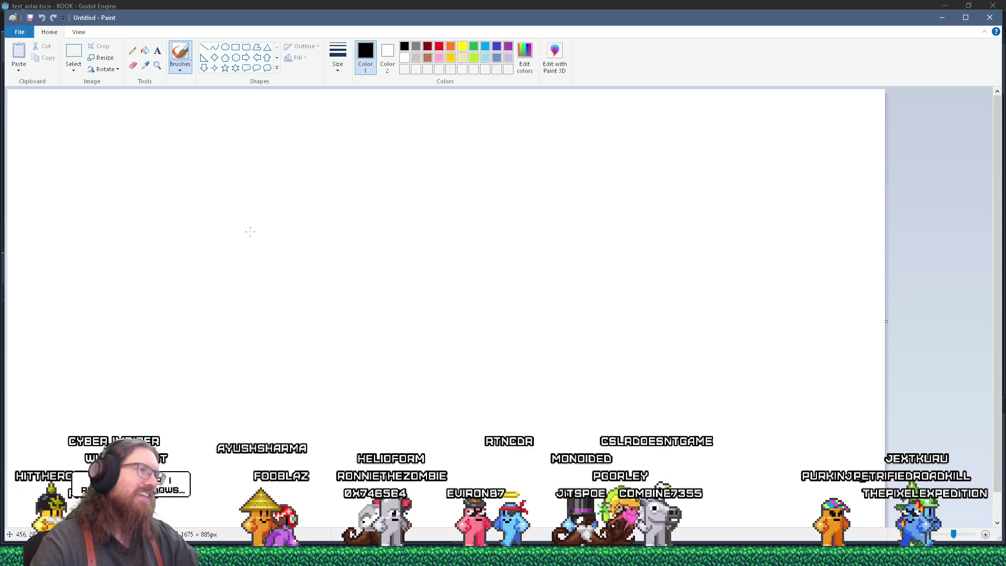
Label 95, draw the rising first line to a node dot, write 98 and extend the line right
mouse_move(269, 226)
left_mouse_down()
mouse_move(248, 242)
mouse_move(279, 234)
left_mouse_up()
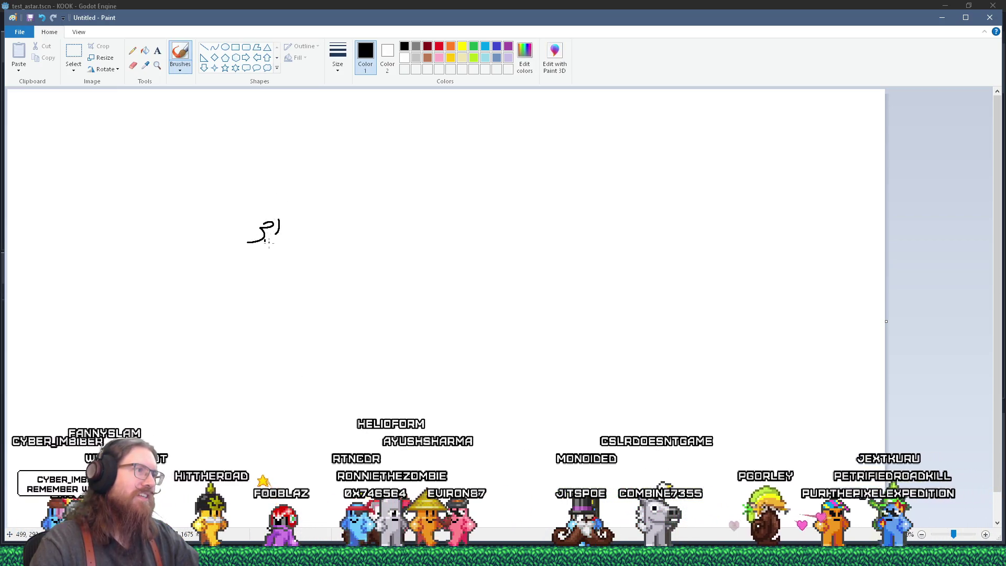
left_click_drag(260, 280, 374, 249)
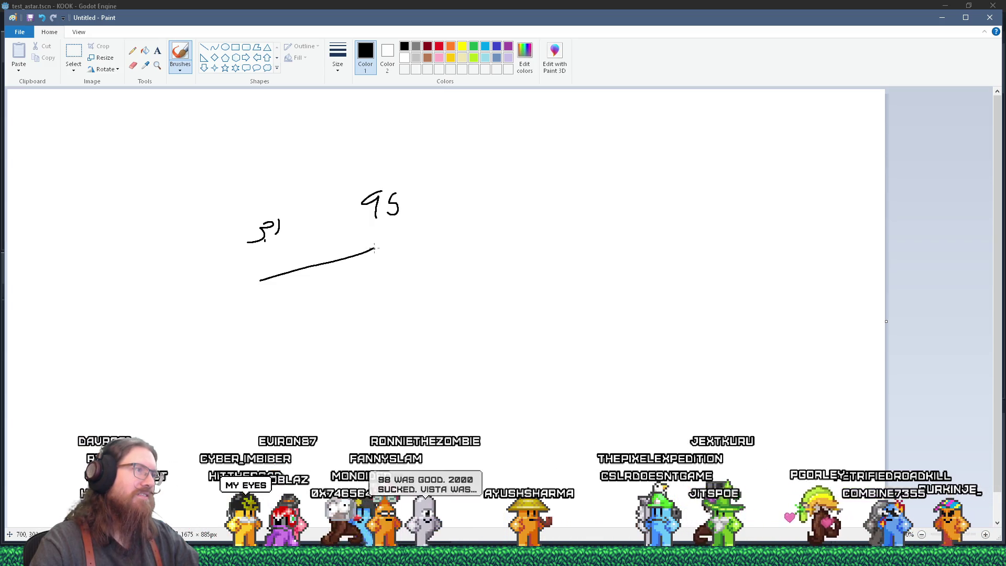
left_click_drag(384, 249, 382, 244)
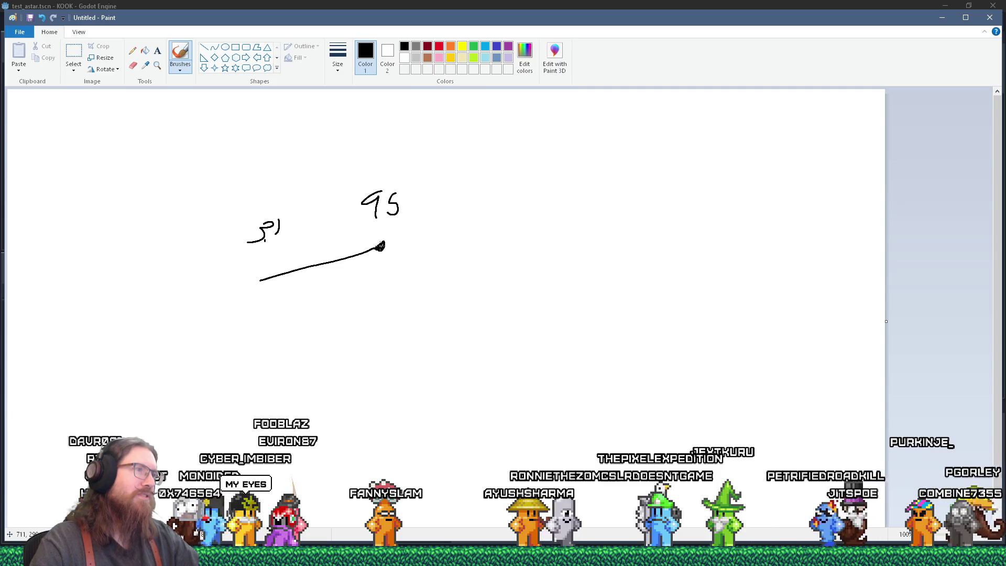
mouse_move(451, 183)
left_mouse_down()
mouse_move(448, 207)
mouse_move(471, 178)
left_mouse_up()
mouse_move(459, 233)
left_mouse_down()
mouse_move(501, 259)
mouse_move(518, 215)
mouse_move(542, 222)
left_mouse_up()
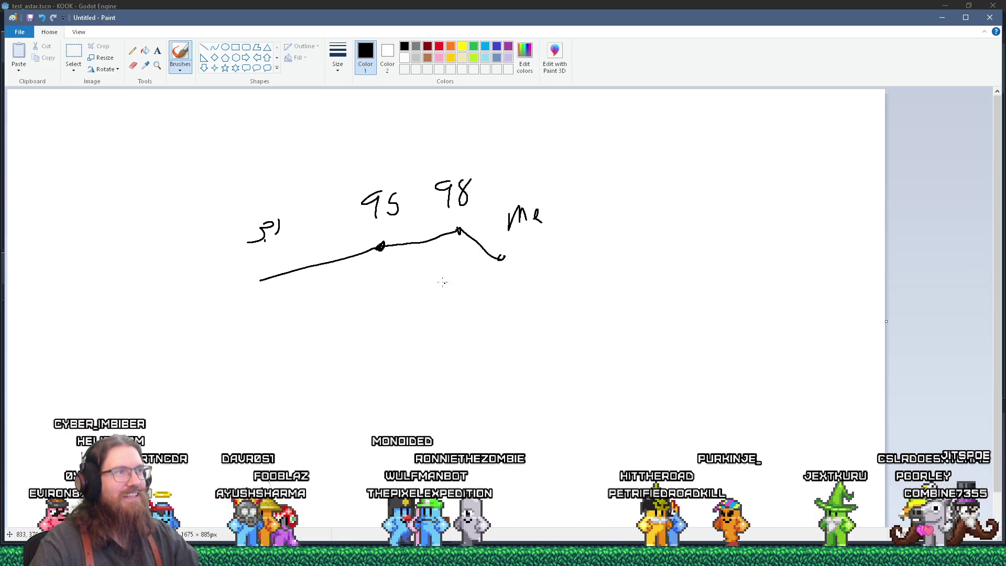
Write NT above the peak, draw lines up to XP, and start a Vista label
left_click_drag(409, 141, 414, 156)
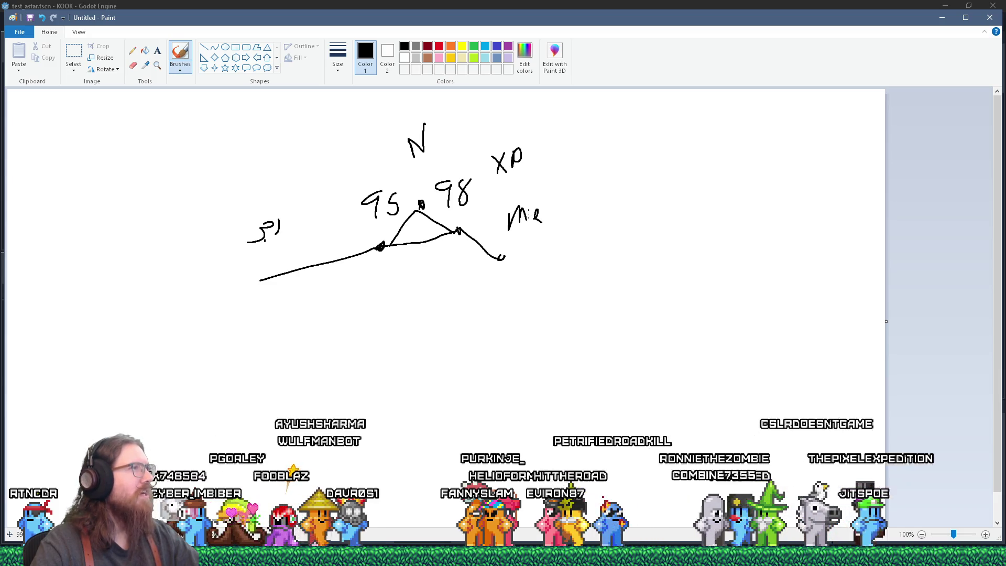
left_click_drag(422, 127, 445, 124)
left_click_drag(434, 126, 431, 150)
left_click_drag(465, 231, 500, 186)
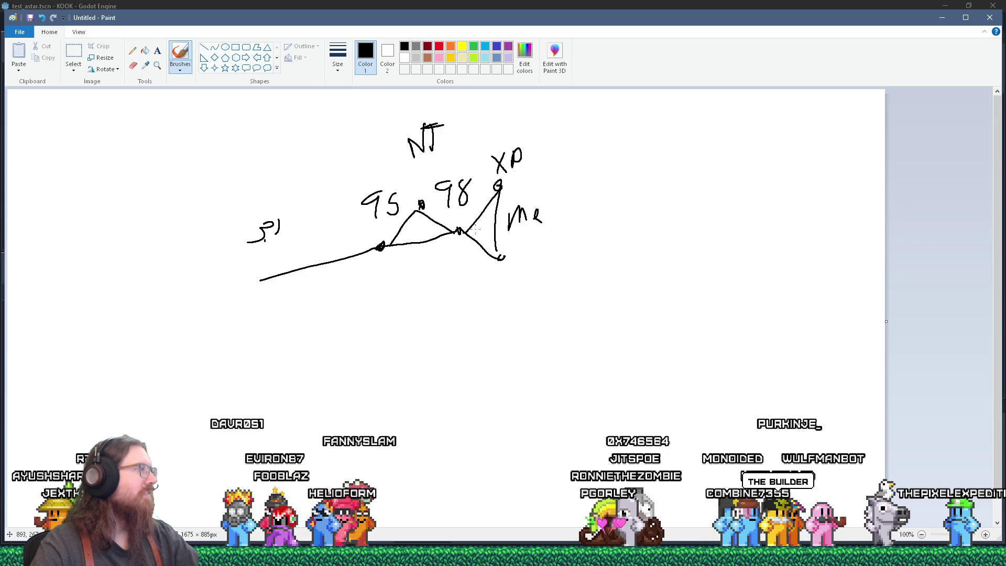
mouse_move(558, 274)
left_mouse_down()
mouse_move(575, 273)
mouse_move(580, 315)
left_mouse_up()
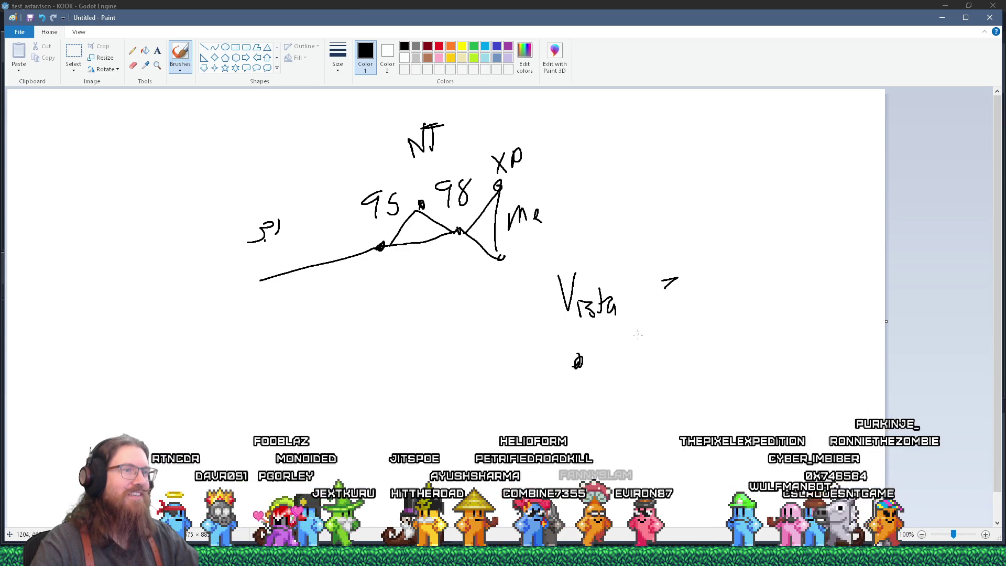
From the Vista label, dot the nodes and connect lines down to 8 and up to 8.1
left_click_drag(656, 308, 696, 347)
mouse_move(711, 285)
left_mouse_down()
mouse_move(699, 289)
mouse_move(705, 299)
left_mouse_up()
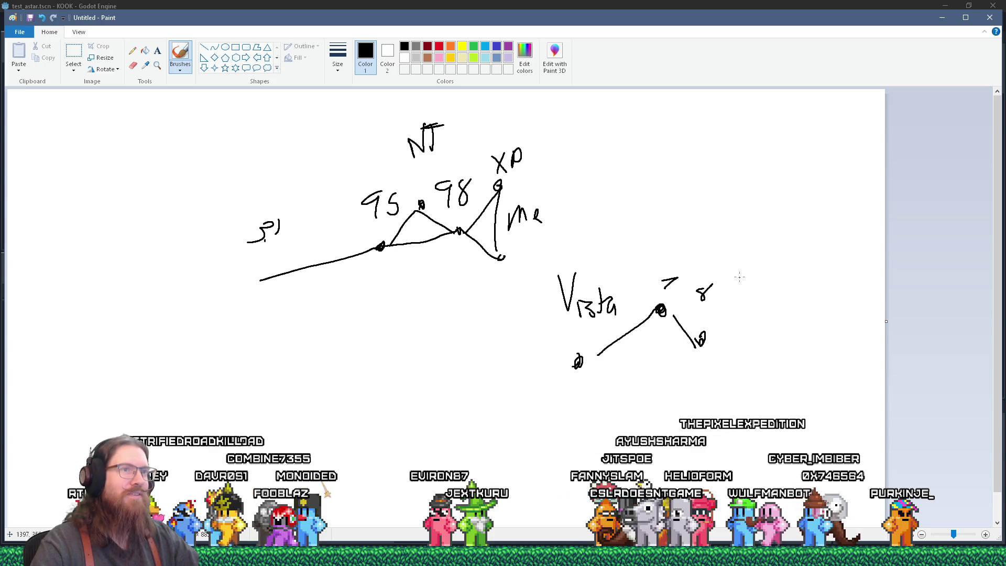
left_click_drag(741, 270, 758, 280)
left_click_drag(708, 339, 733, 299)
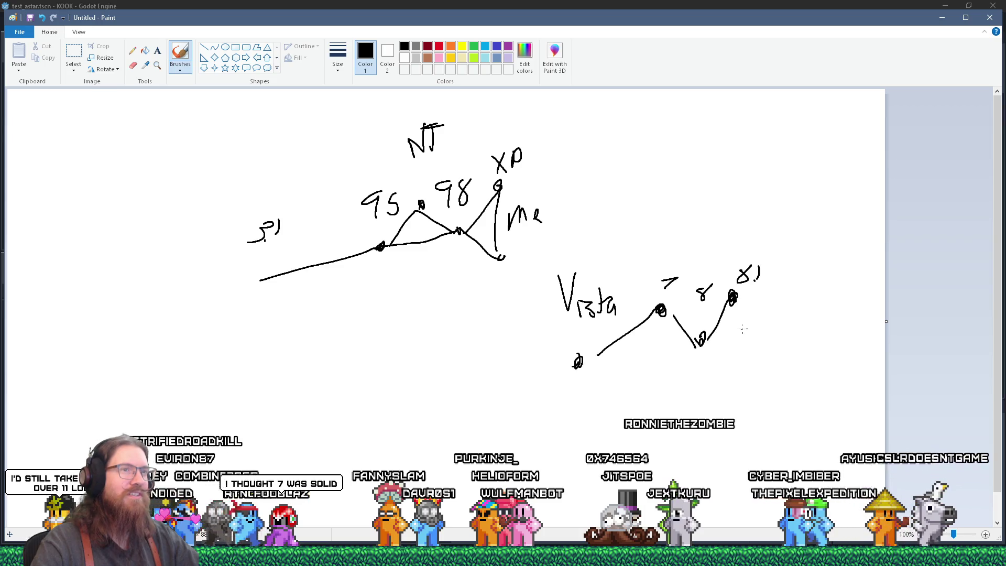
left_click_drag(784, 296, 788, 293)
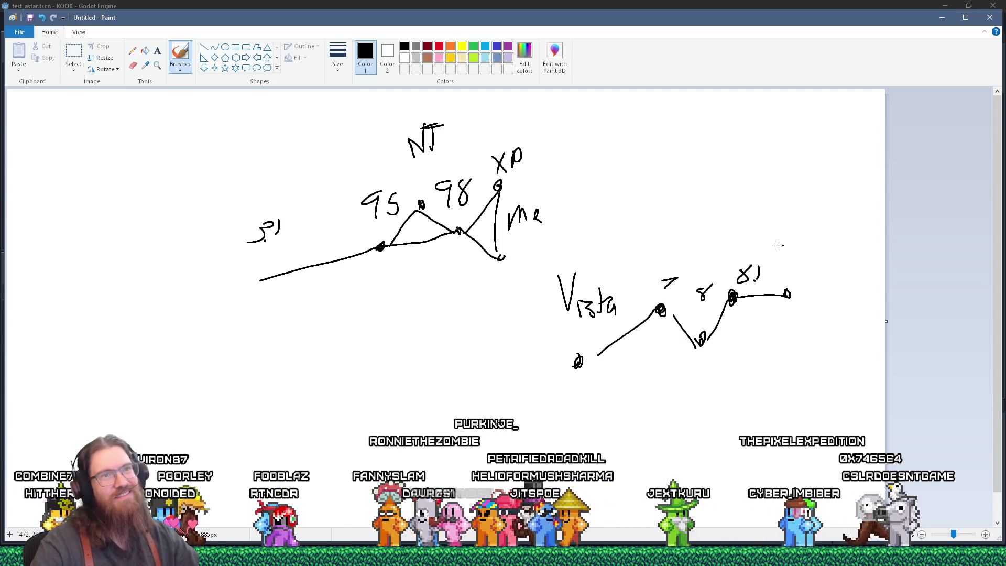
Label and dot the 10 node, extend to the final node, and connect a lower start node to 7
left_click_drag(790, 242, 793, 239)
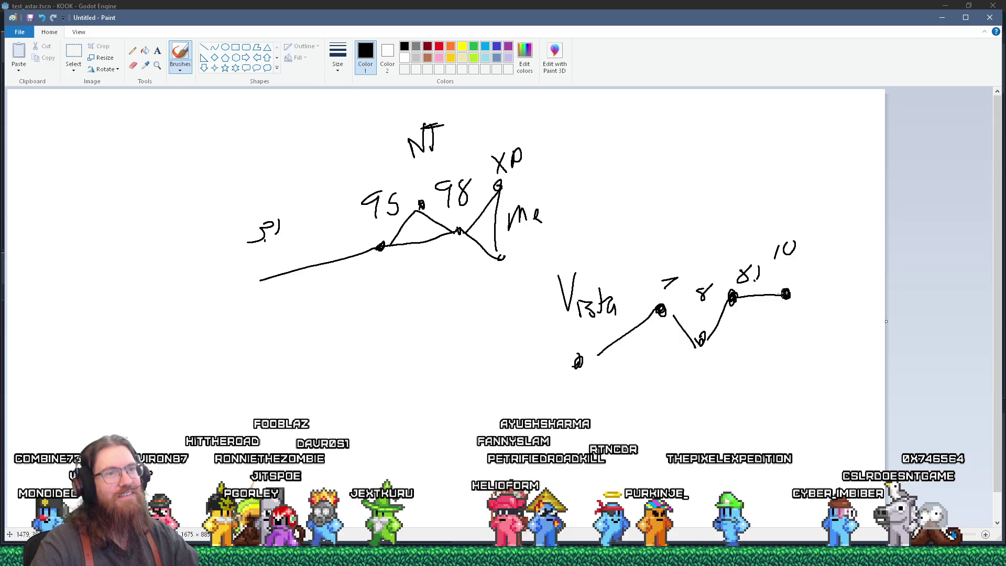
left_click_drag(785, 295, 784, 294)
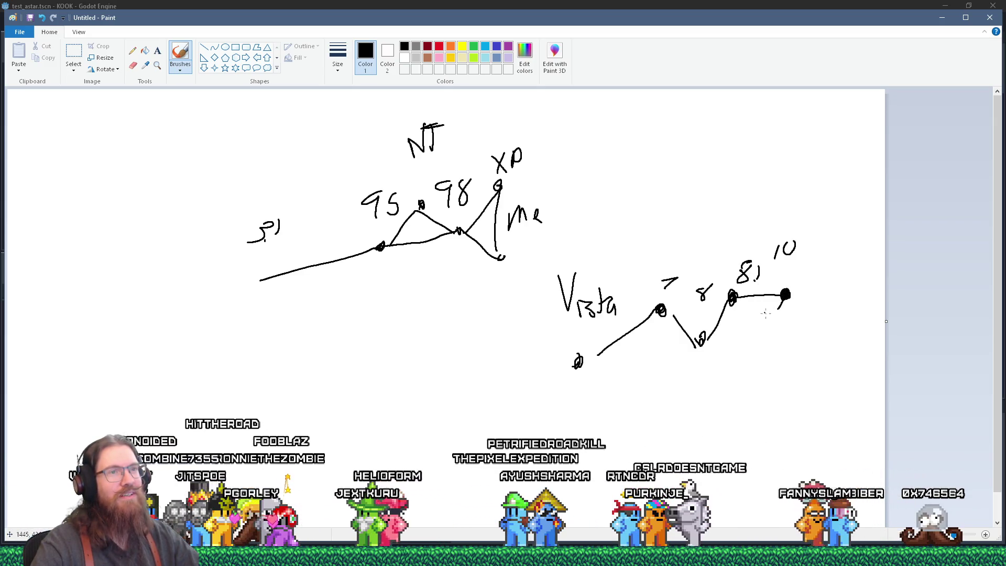
left_click_drag(841, 440, 853, 455)
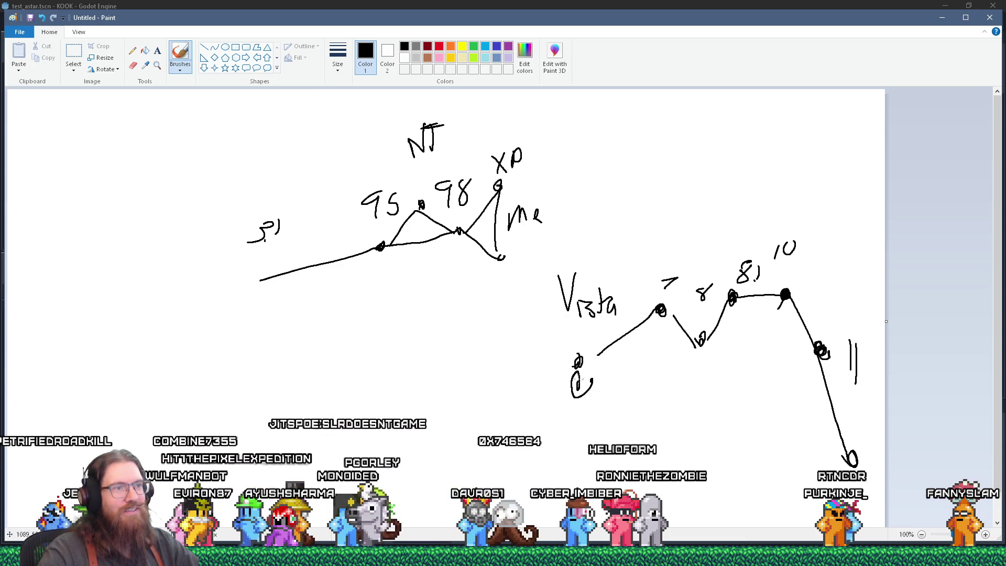
mouse_move(572, 433)
left_mouse_down()
mouse_move(580, 437)
mouse_move(653, 313)
left_mouse_up()
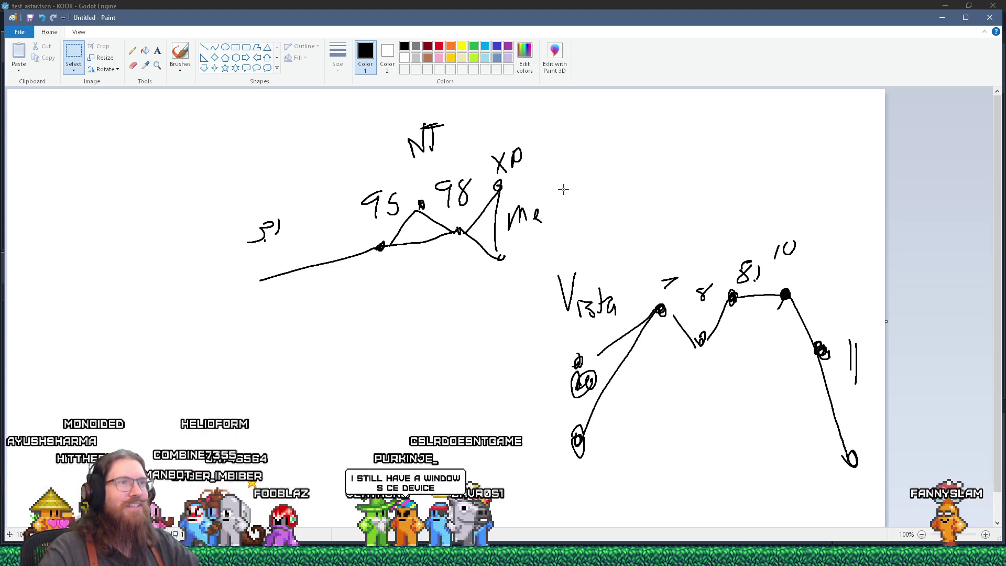
Move the Vista graph up and to the right, then close Paint without saving
left_click_drag(595, 163, 865, 461)
mouse_move(760, 416)
left_mouse_down()
mouse_move(770, 308)
mouse_move(775, 327)
left_mouse_up()
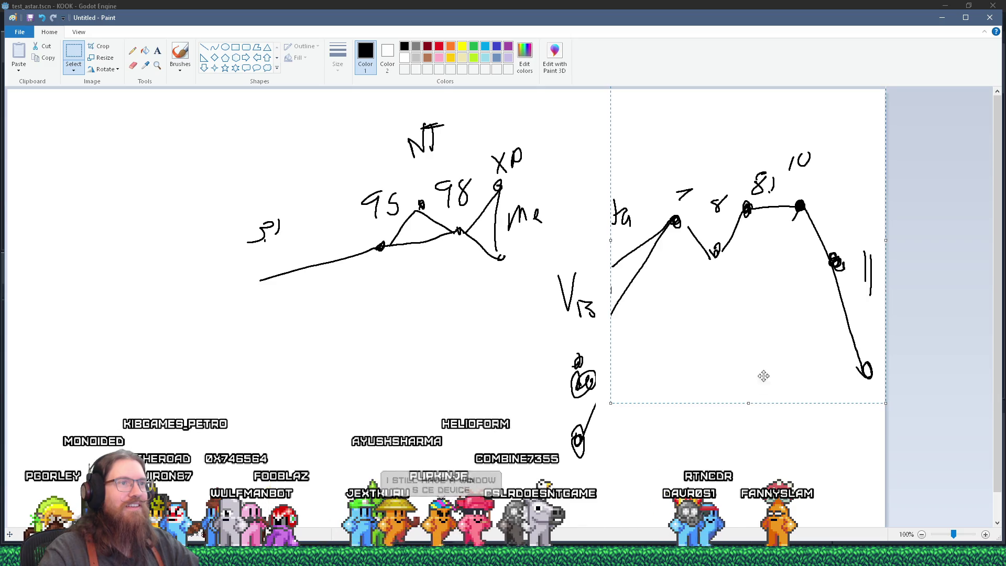
left_click(722, 153)
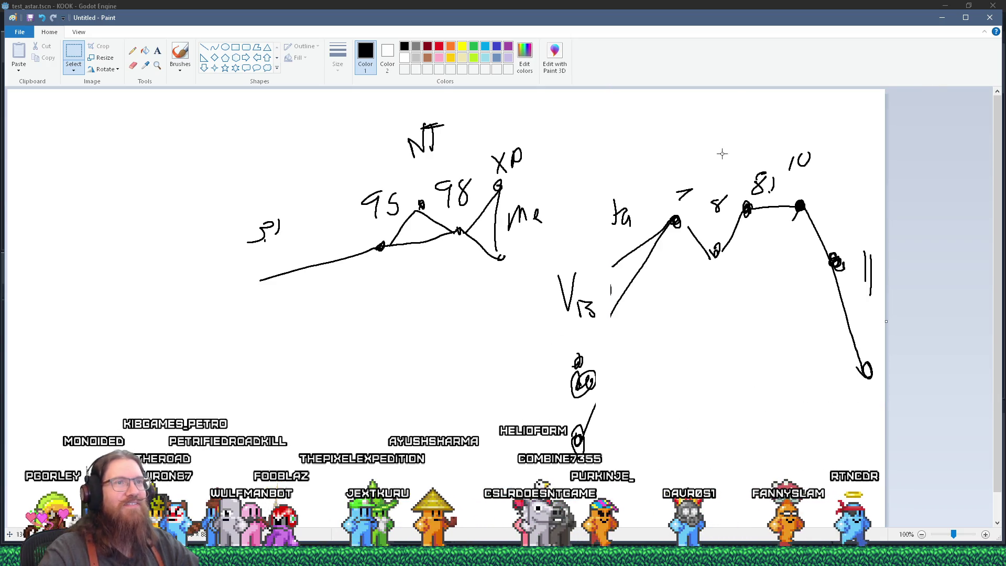
left_click(998, 23)
left_click(519, 281)
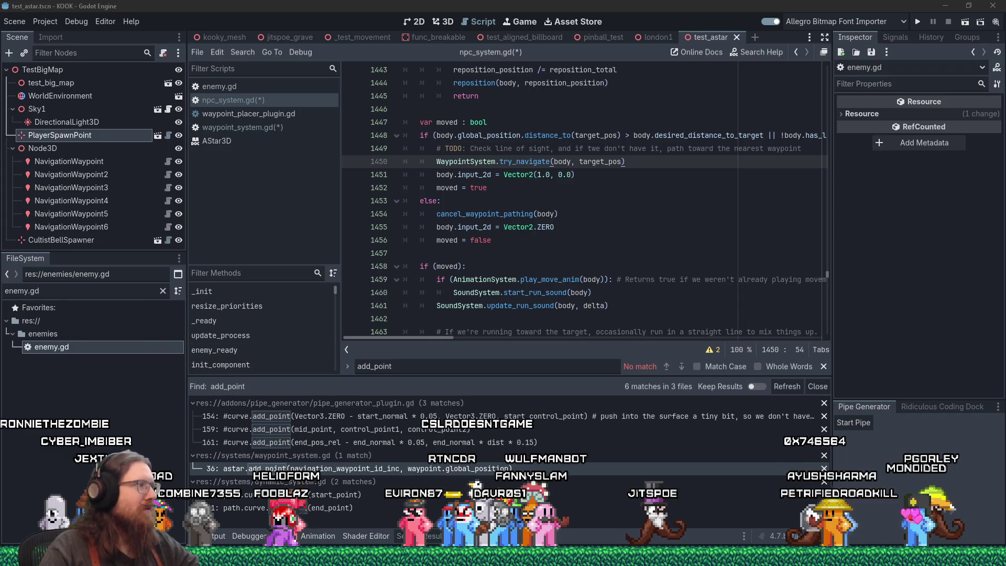
Put the cursor at the end of the body.input_2d line (line 1451) in npc_system.gd
left_click(571, 175)
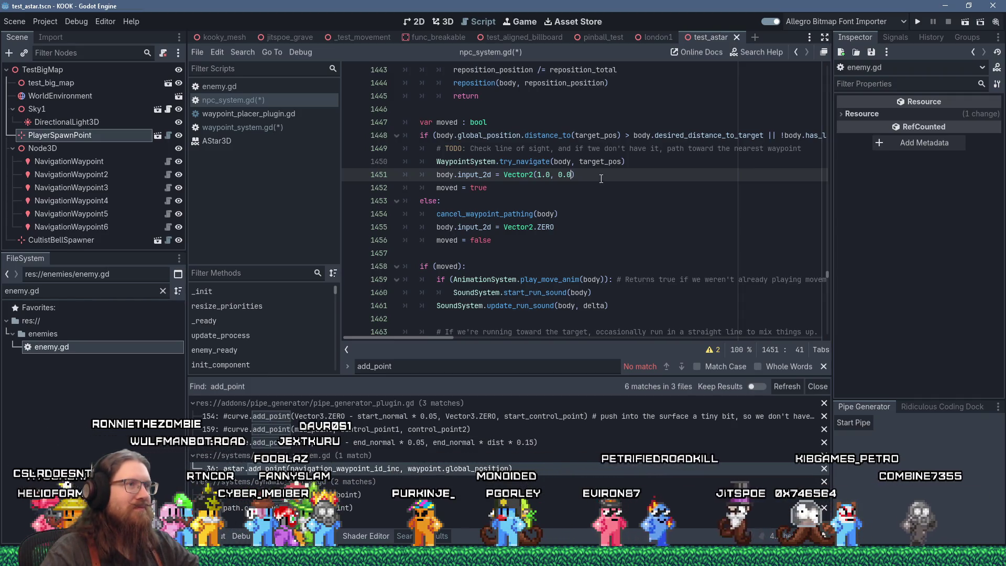
key("End")
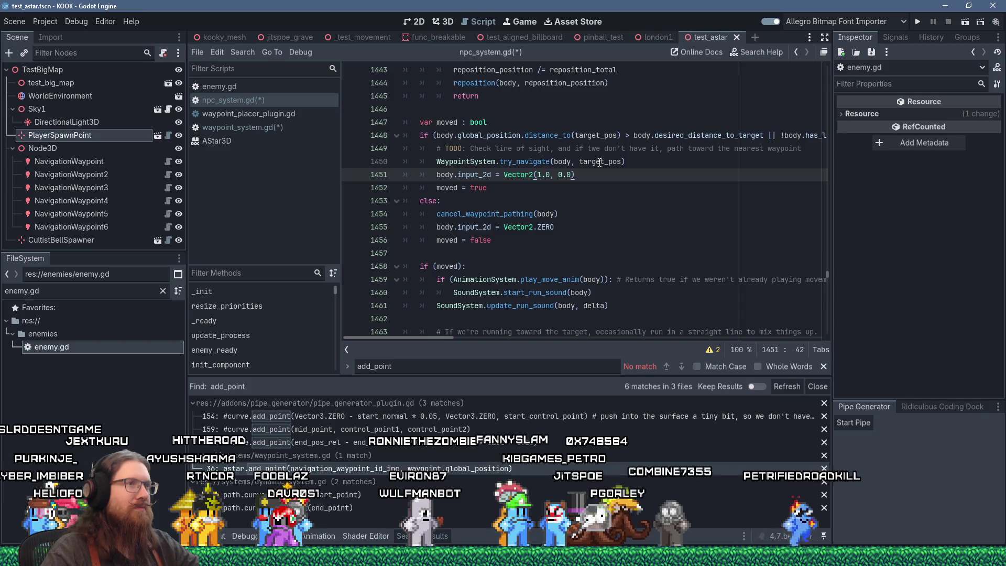
left_click(722, 164)
key("Return")
type("if (body.")
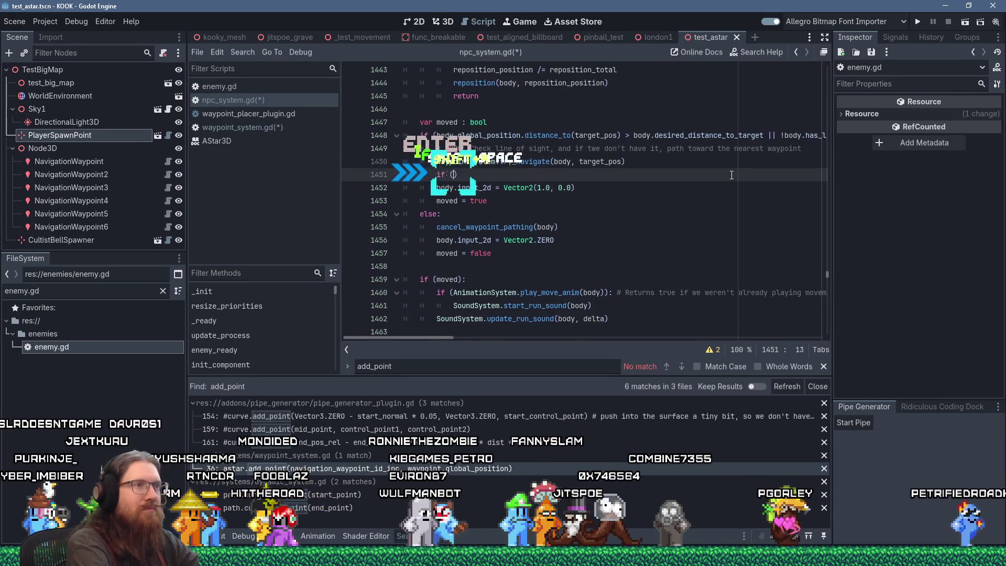
type("waypoi")
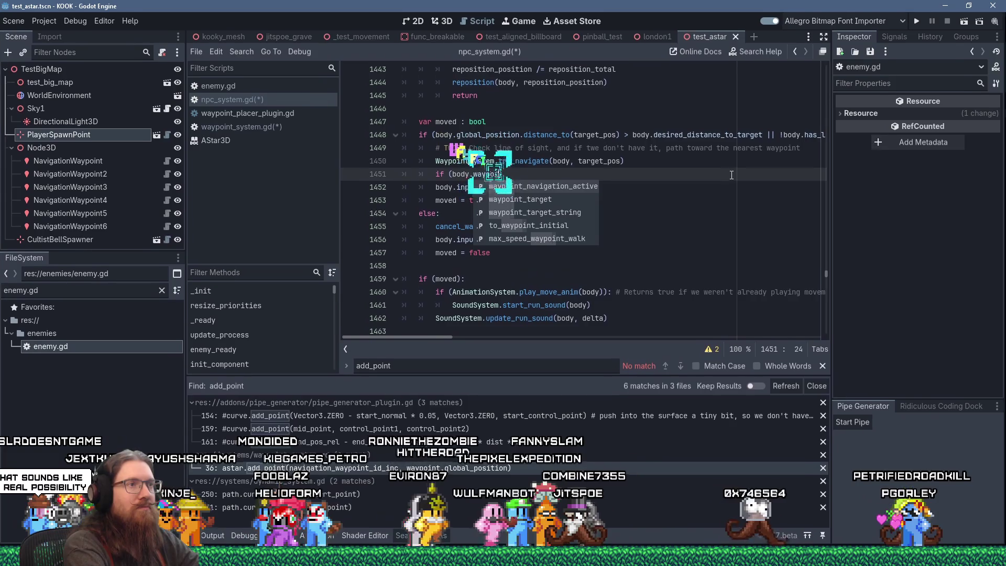
key("Return")
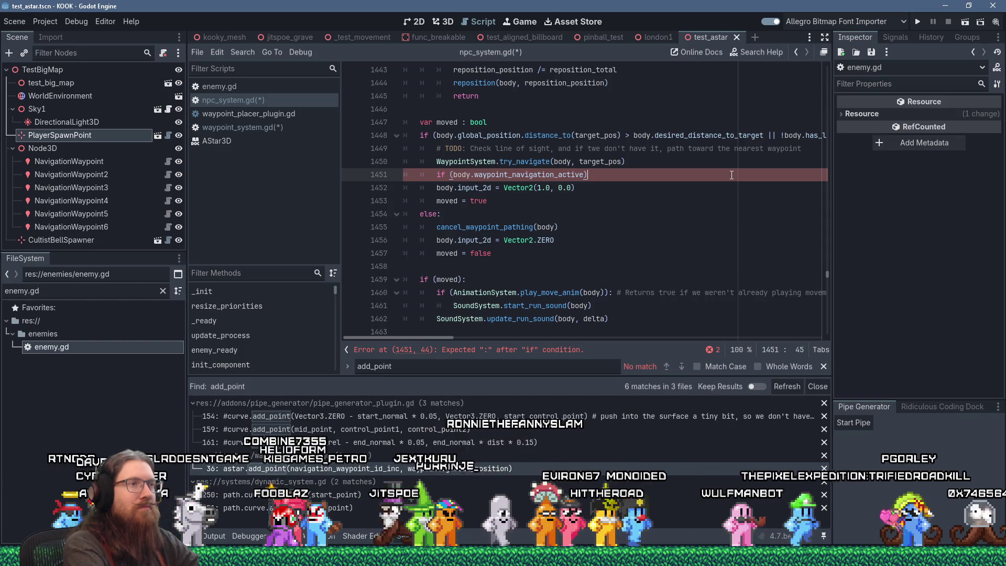
type(":")
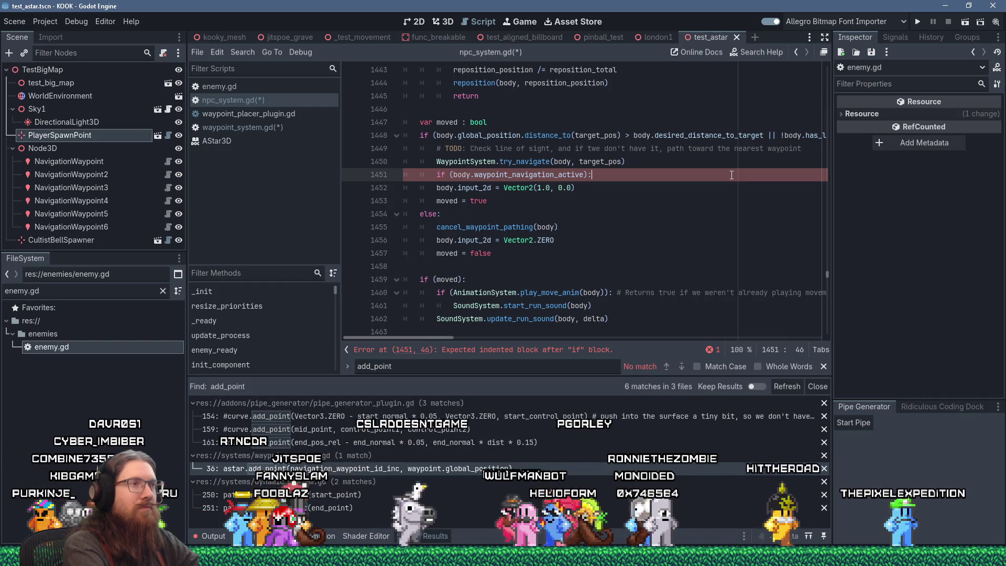
key("shift+Up")
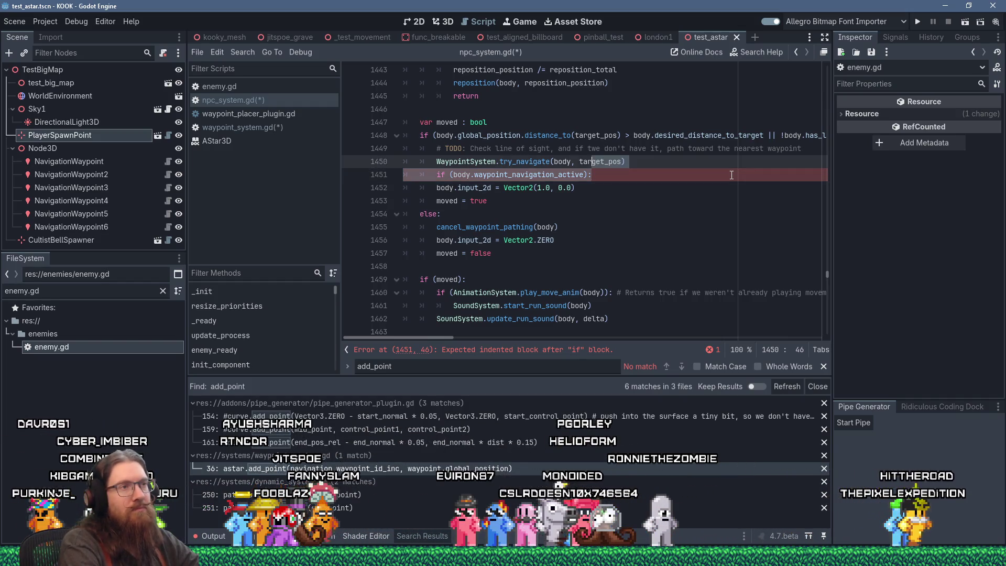
key("Delete")
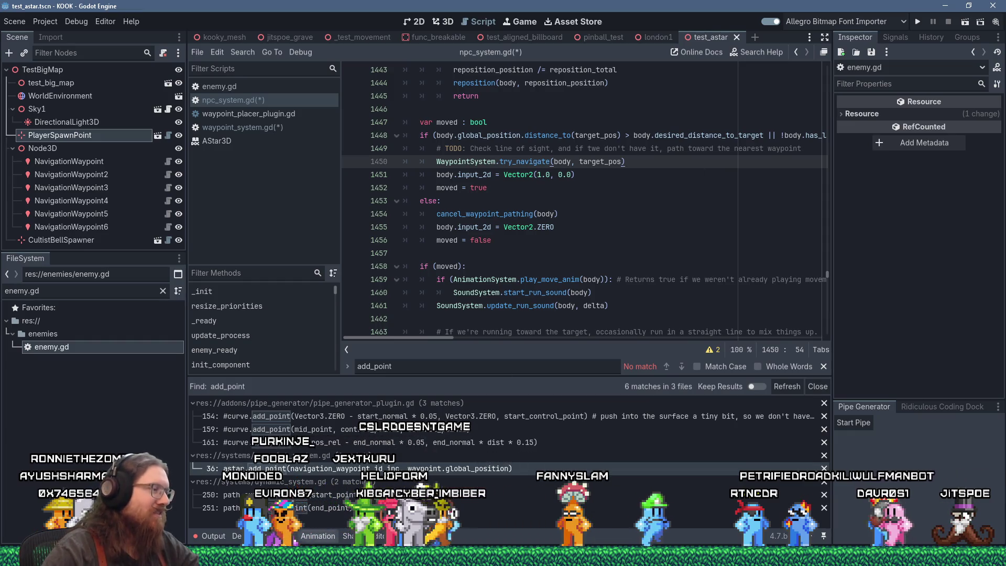
left_click(503, 558)
Search DuckDuckGo for 'lindows' in a new Firefox tab and scroll the results
left_click(918, 520)
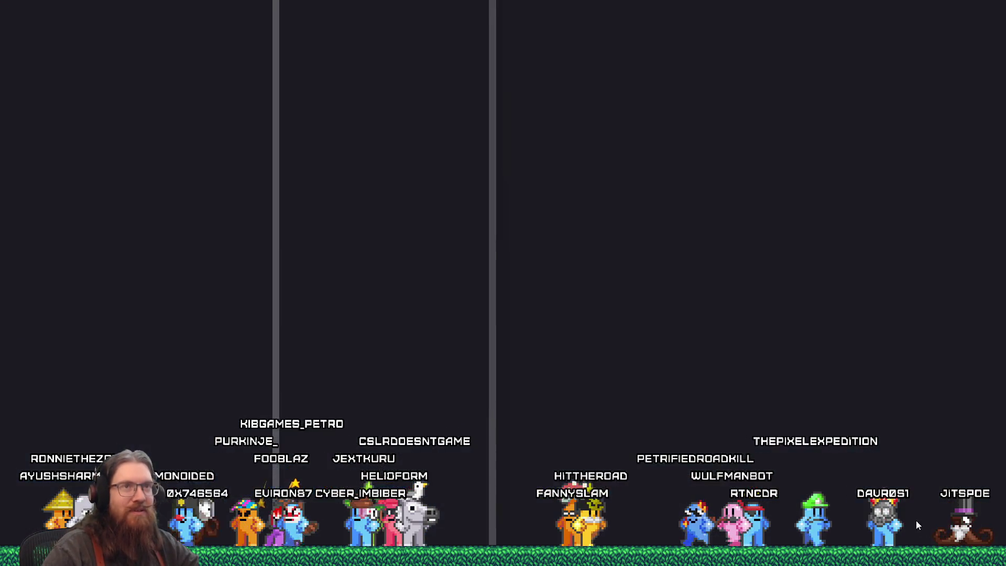
left_click(883, 11)
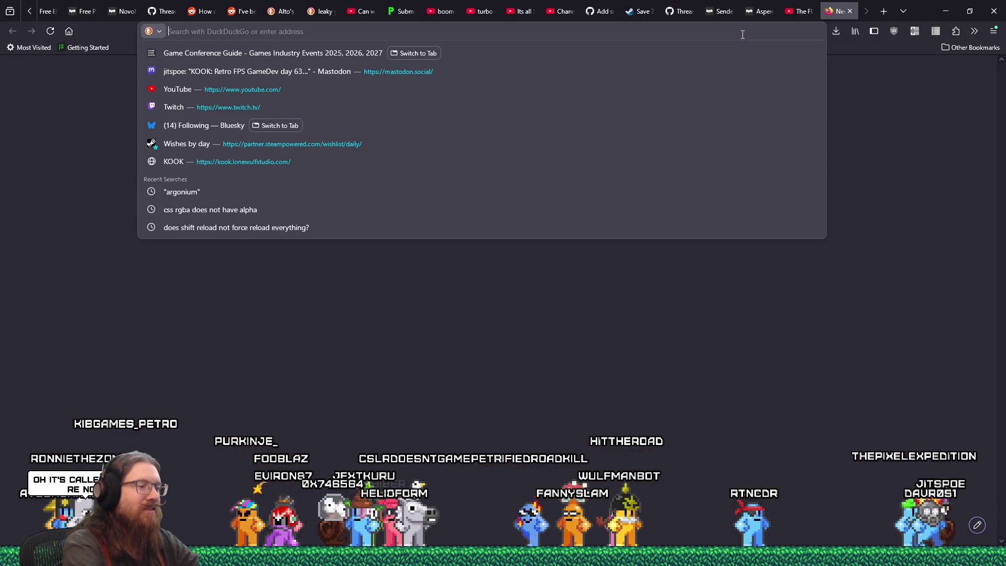
type("lindows")
key("Return")
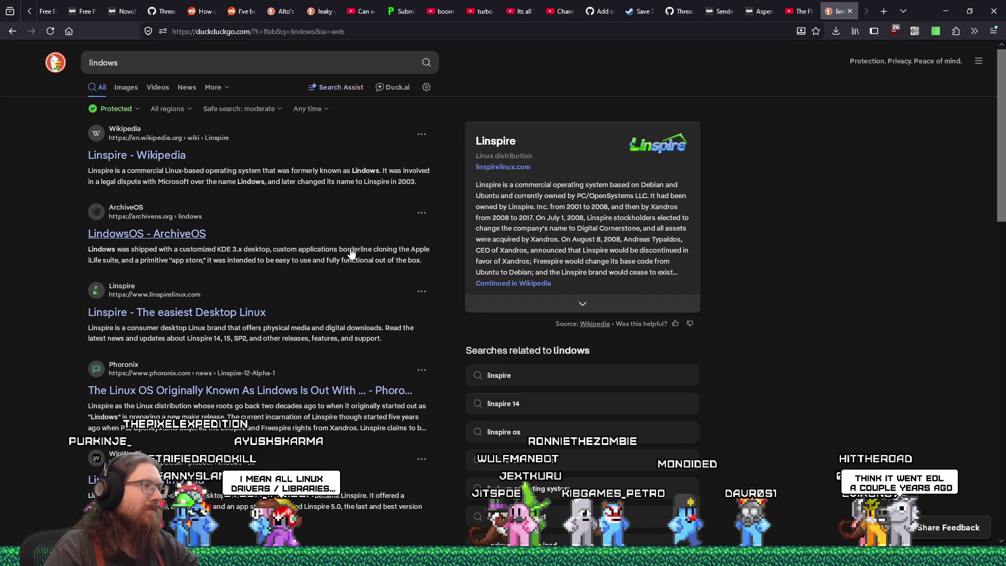
scroll(351, 253, "down", 1)
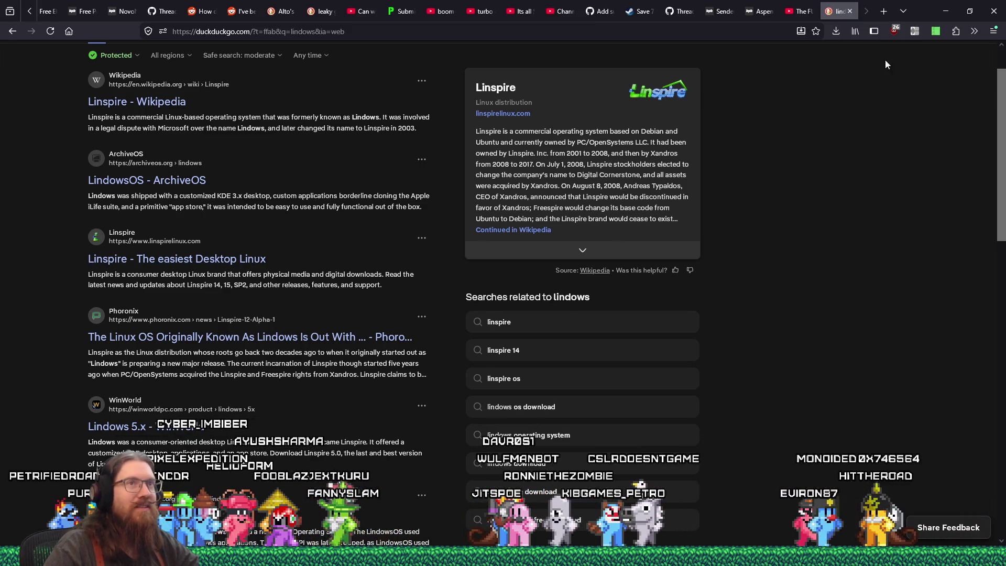
Close the lindows search tab and the YouTube lore video tab, then return to Godot
left_click(851, 16)
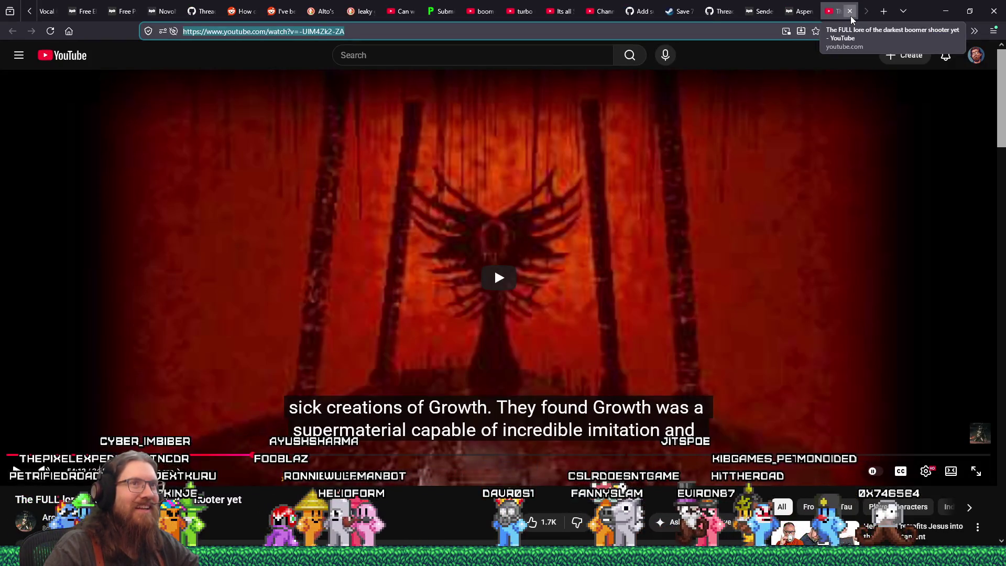
left_click(850, 16)
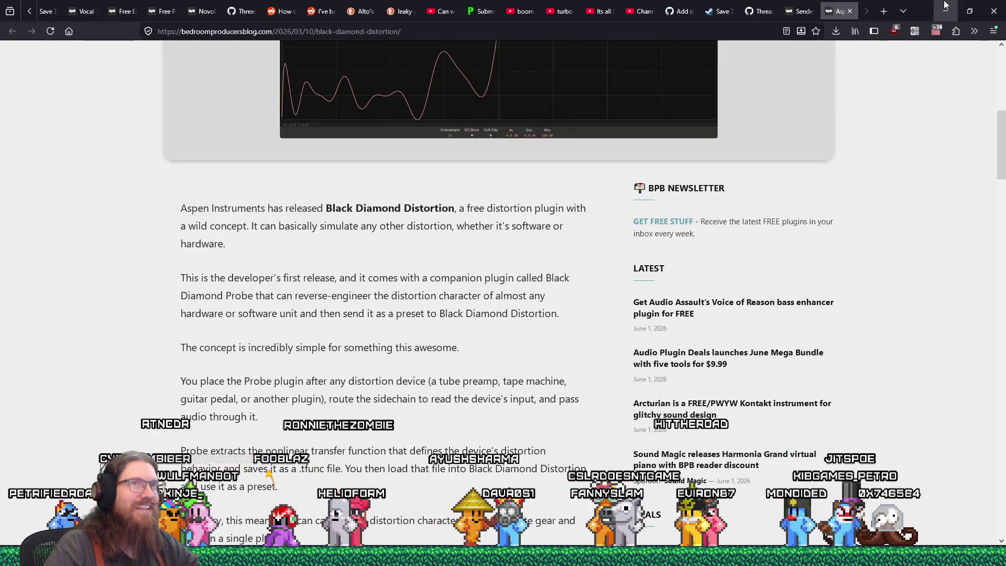
key("alt+Tab")
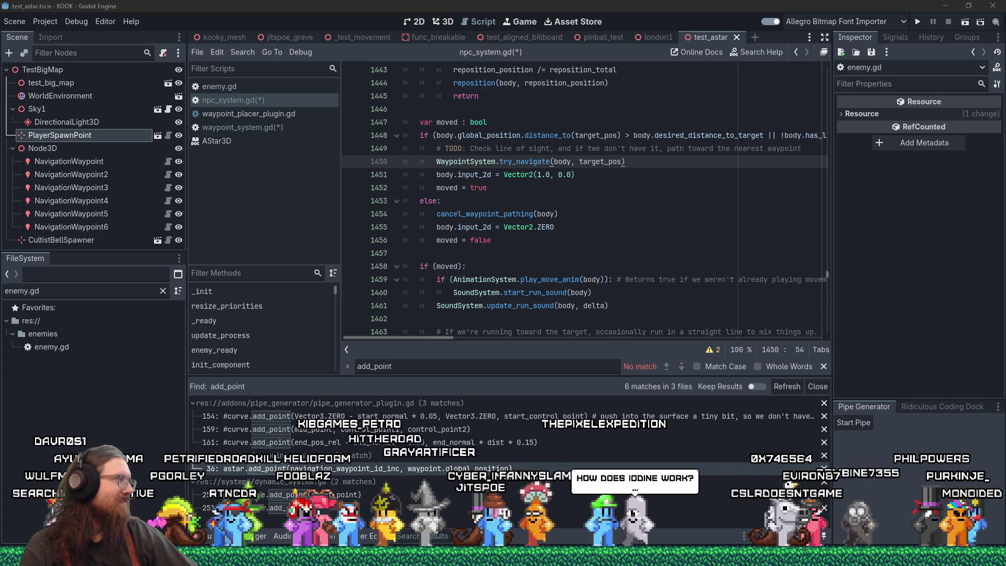
key("alt+Tab")
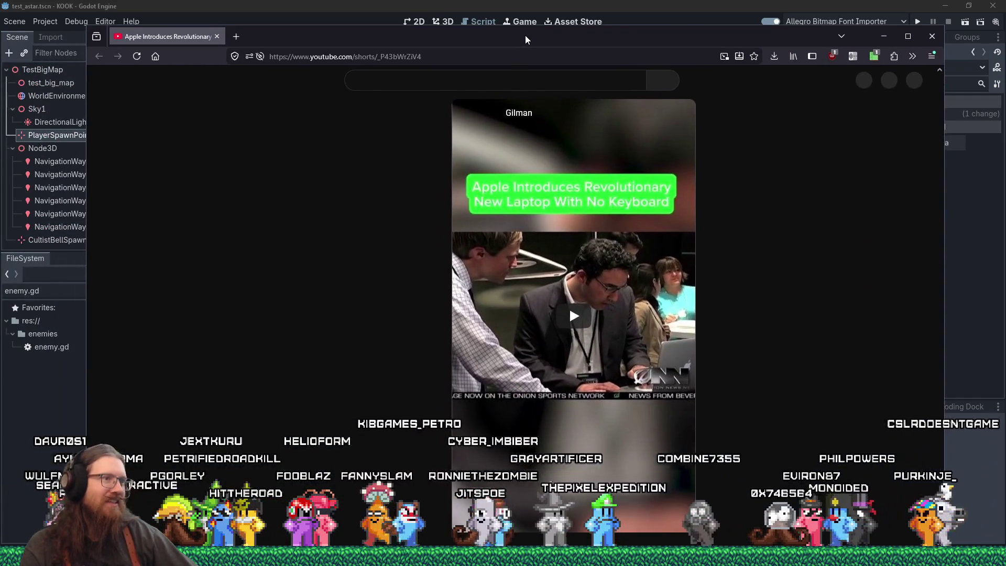
left_click_drag(525, 35, 544, 37)
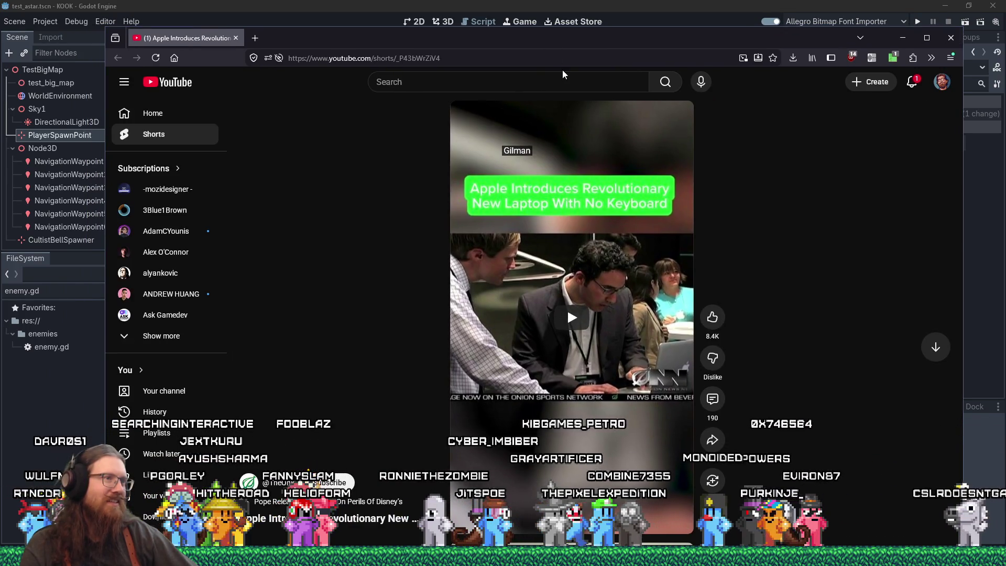
left_click(566, 317)
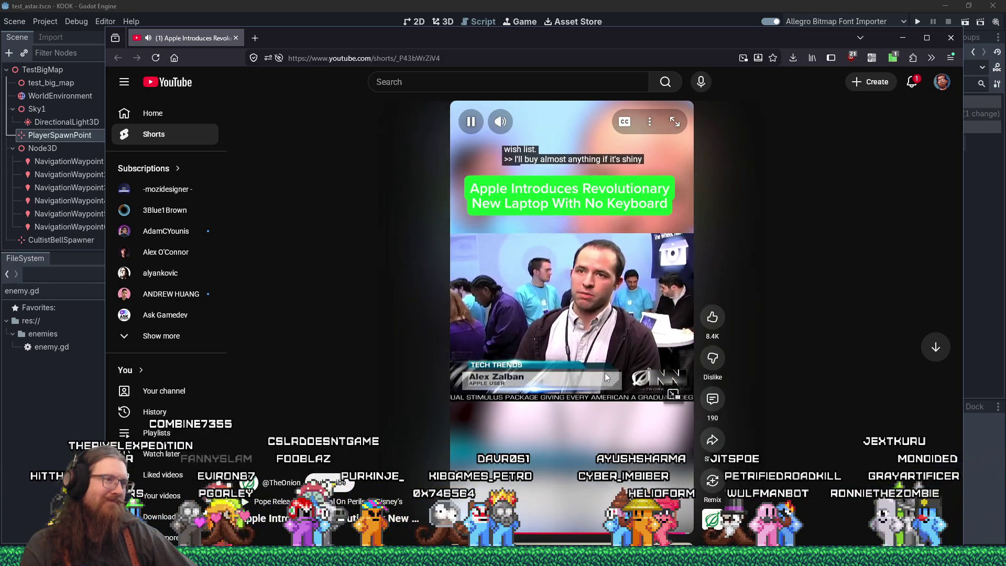
left_click(597, 326)
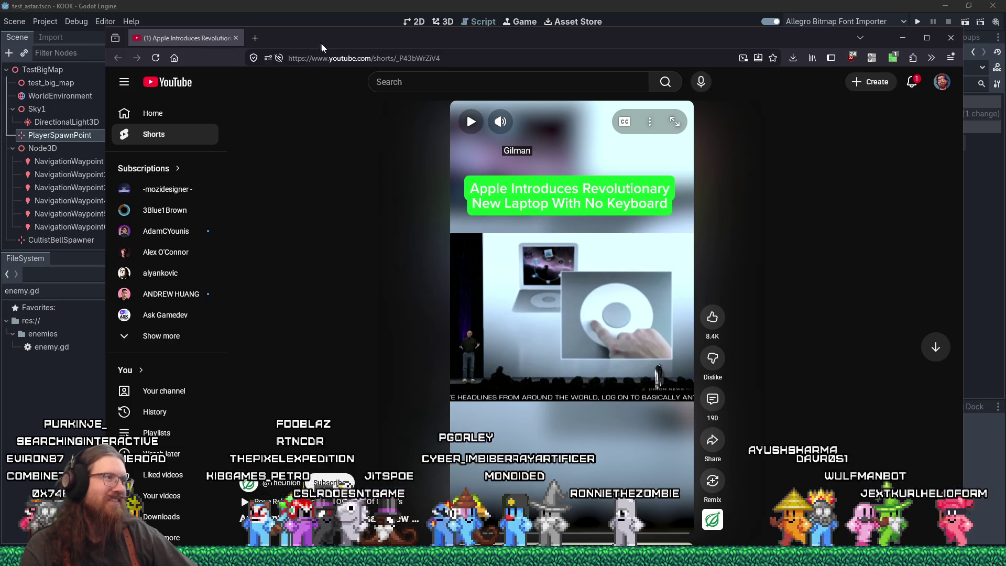
Reposition the window, select the channel name, close the Short's browser window, and bring up Skinesa
left_click_drag(319, 42, 469, 4)
left_click_drag(432, 442, 551, 463)
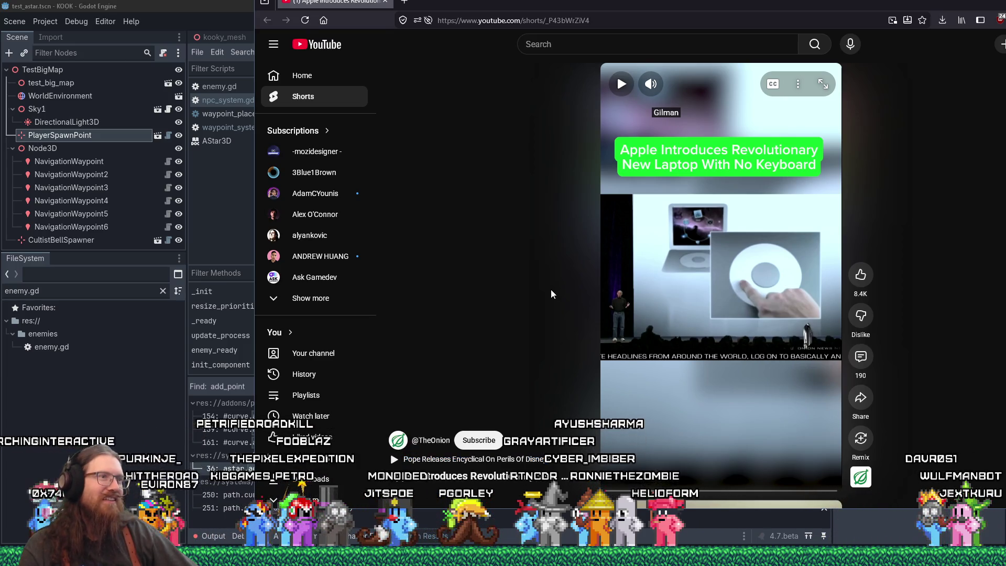
mouse_move(643, 4)
left_mouse_down()
mouse_move(571, 12)
mouse_move(592, 21)
mouse_move(579, 94)
mouse_move(530, 24)
left_mouse_up()
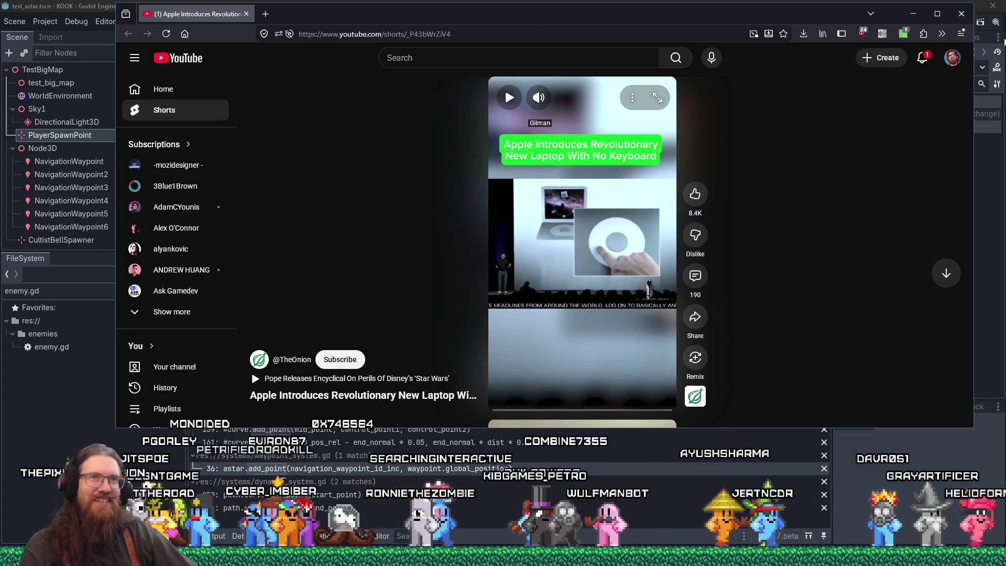
left_click(963, 18)
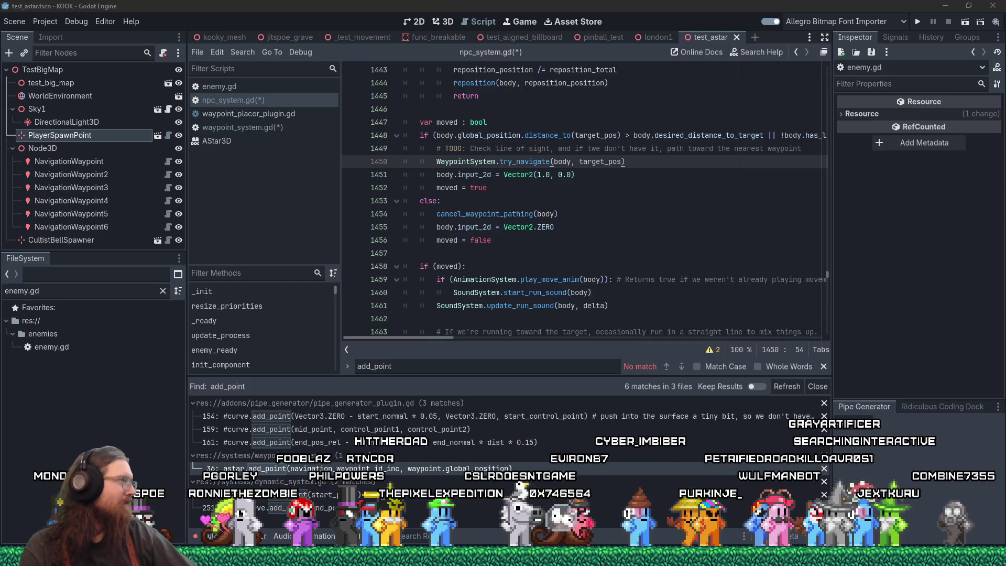
left_click_drag(346, 4, 464, 5)
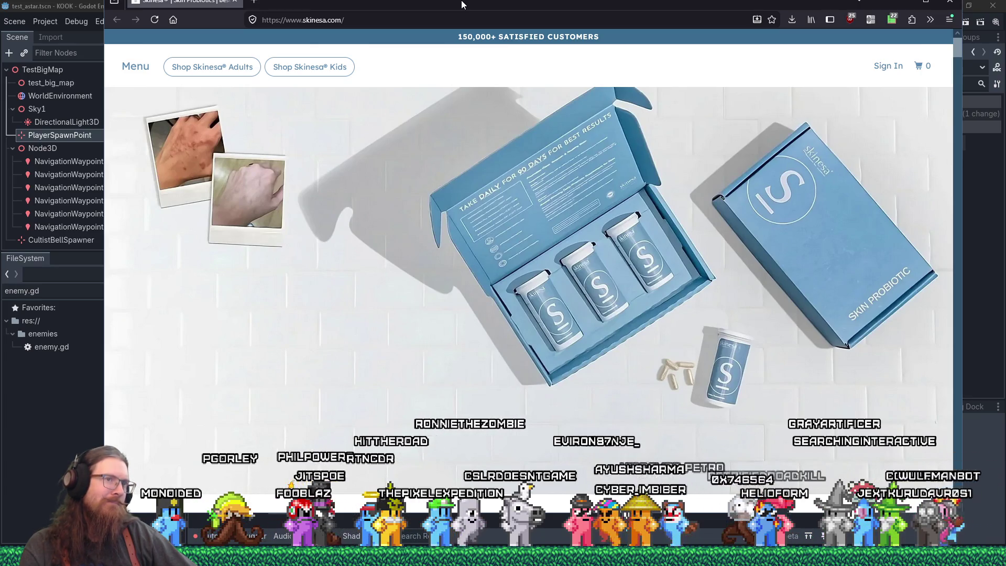
Settle the Skinesa window in place and scroll down the product page and back up
left_click_drag(461, 4, 461, 5)
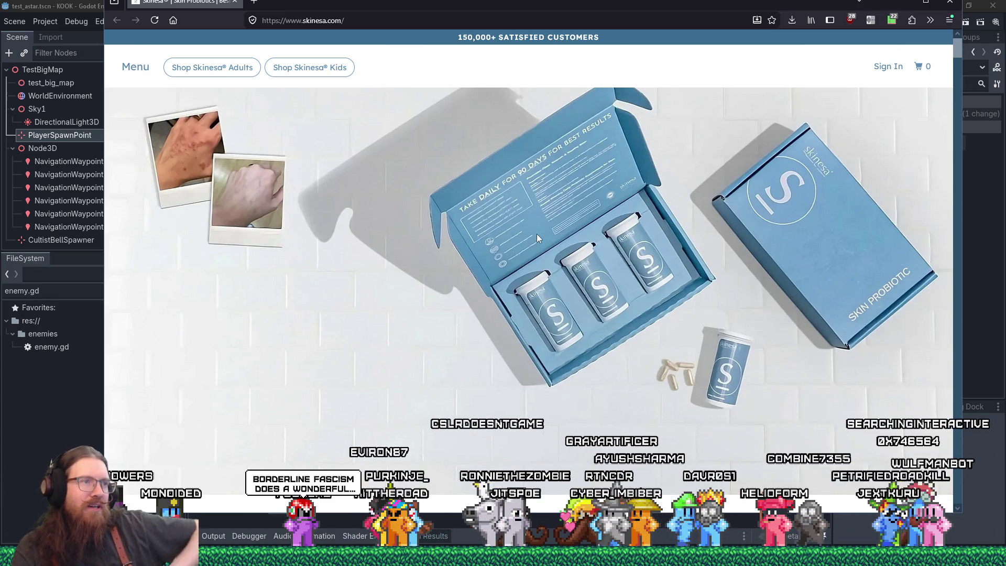
scroll(546, 237, "down", 5)
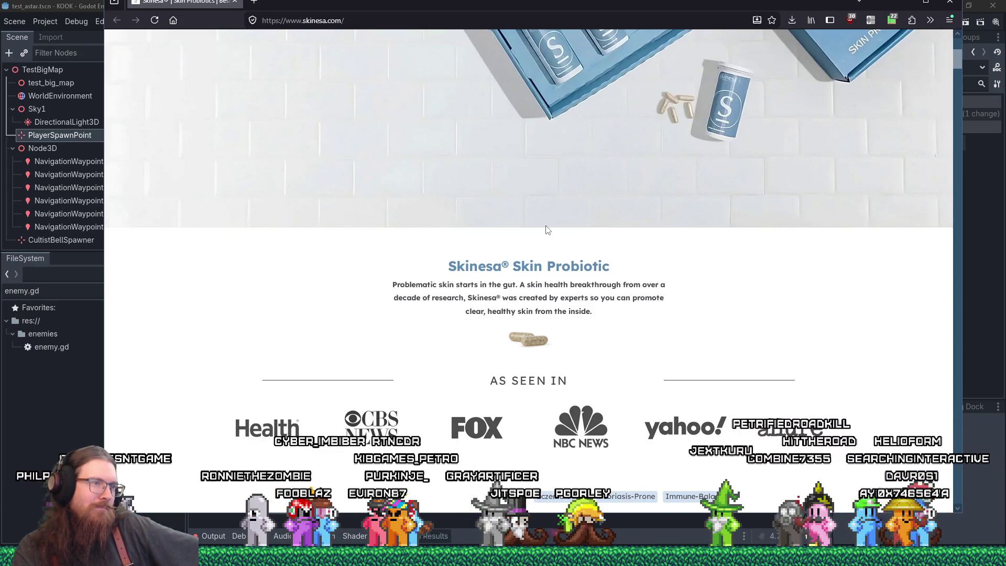
scroll(546, 230, "down", 5)
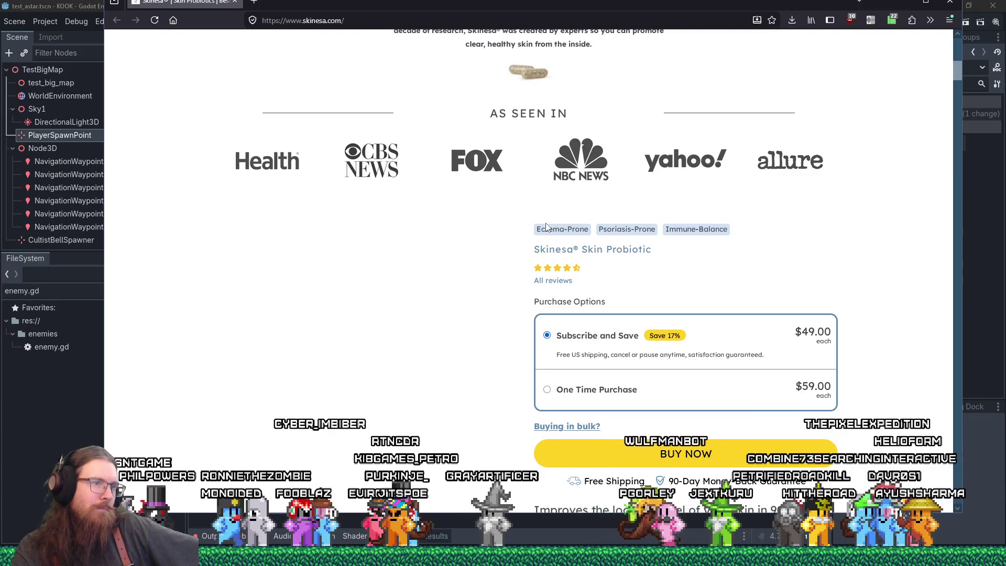
scroll(501, 209, "down", 10)
scroll(500, 209, "up", 10)
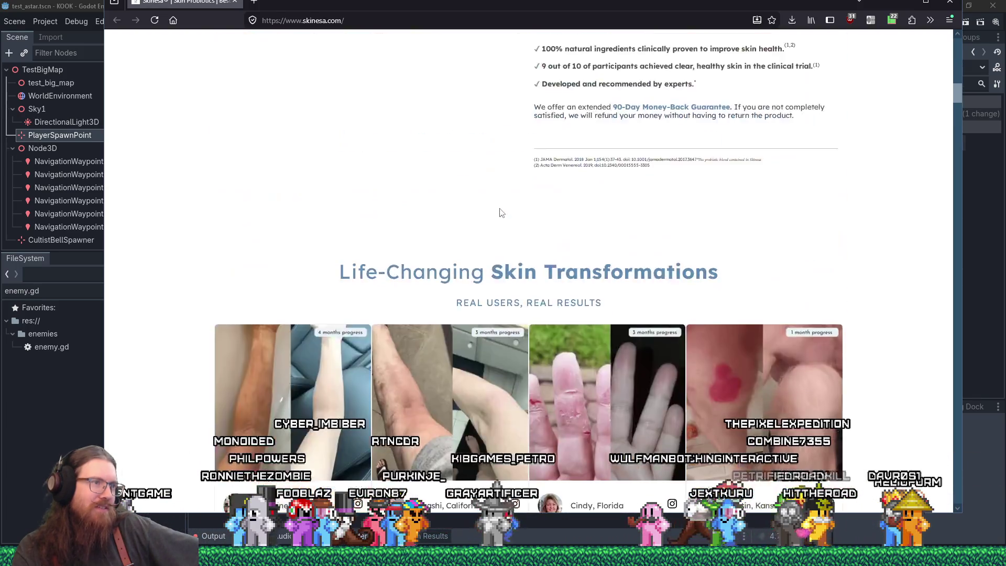
scroll(498, 212, "up", 10)
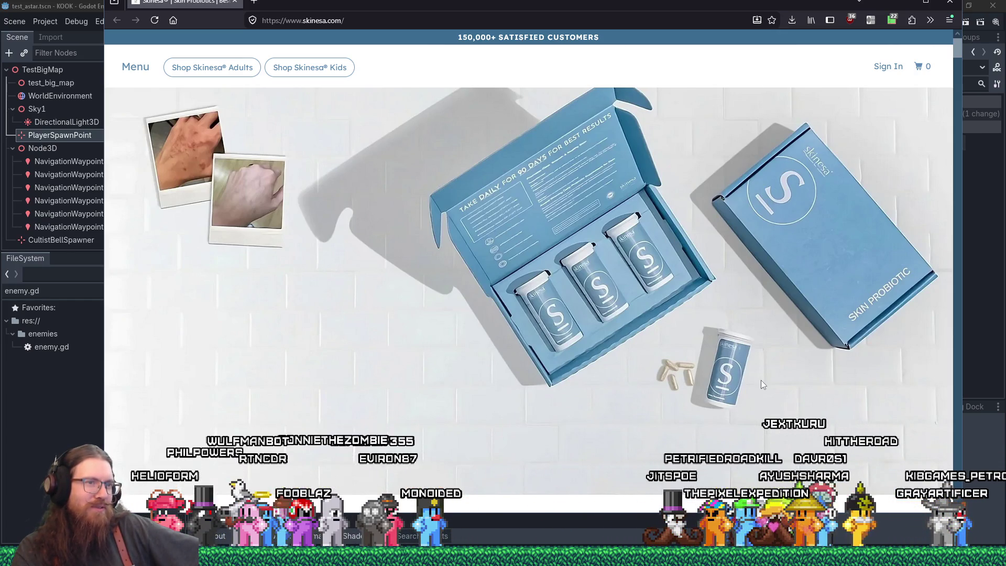
Scroll the Skinesa homepage down and back up, then bring up the address bar's context menu
scroll(760, 377, "down", 2)
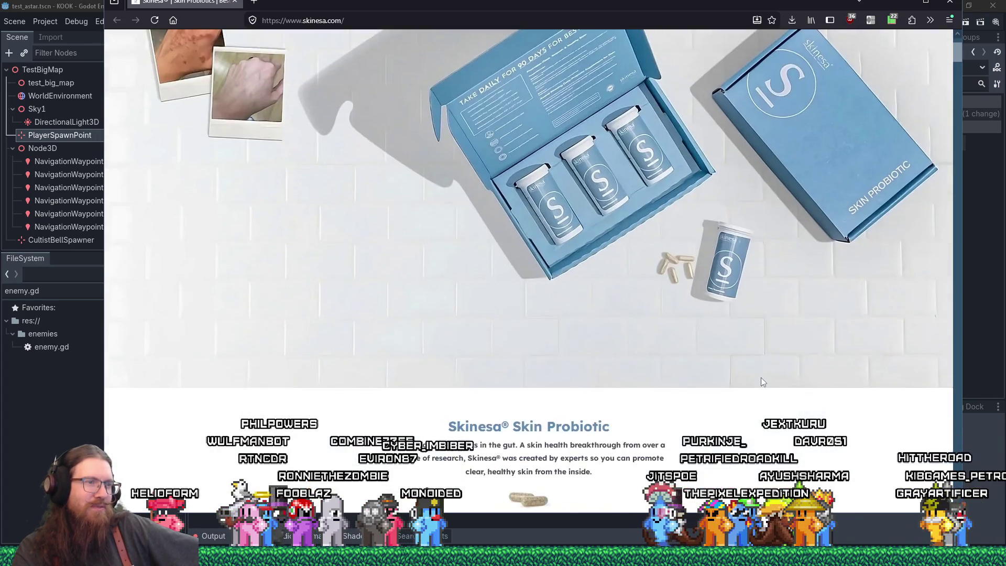
scroll(761, 379, "down", 2)
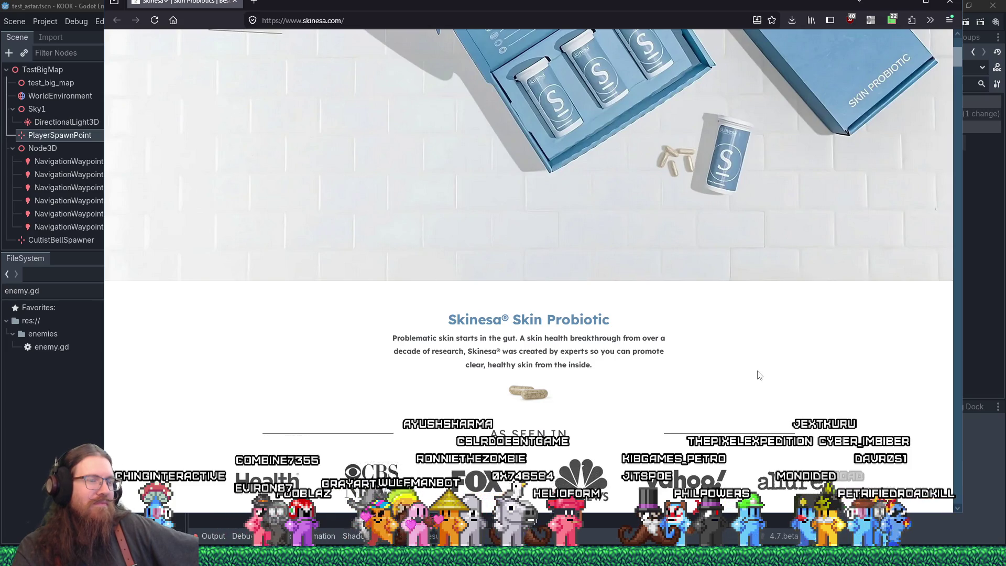
scroll(759, 375, "up", 2)
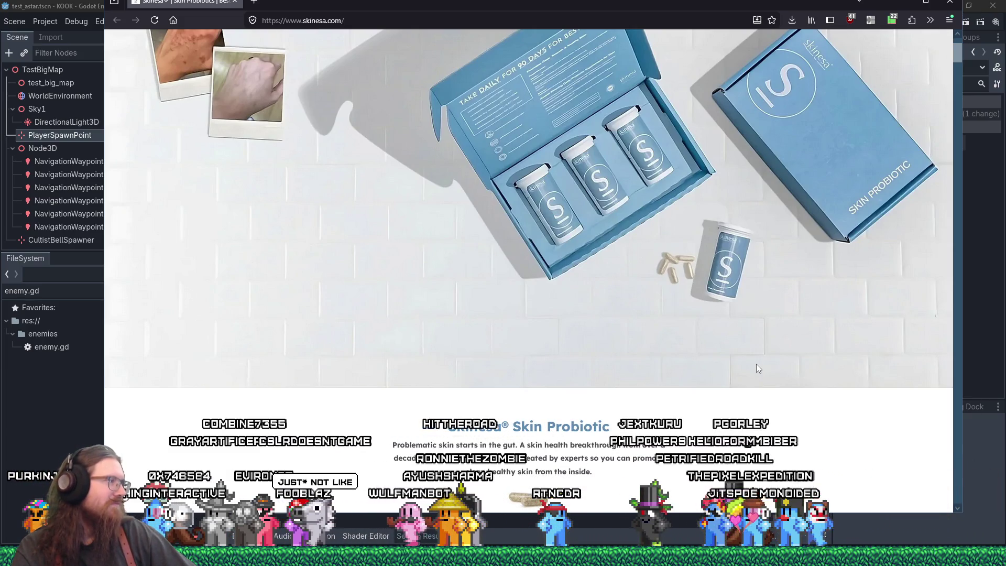
scroll(756, 367, "up", 2)
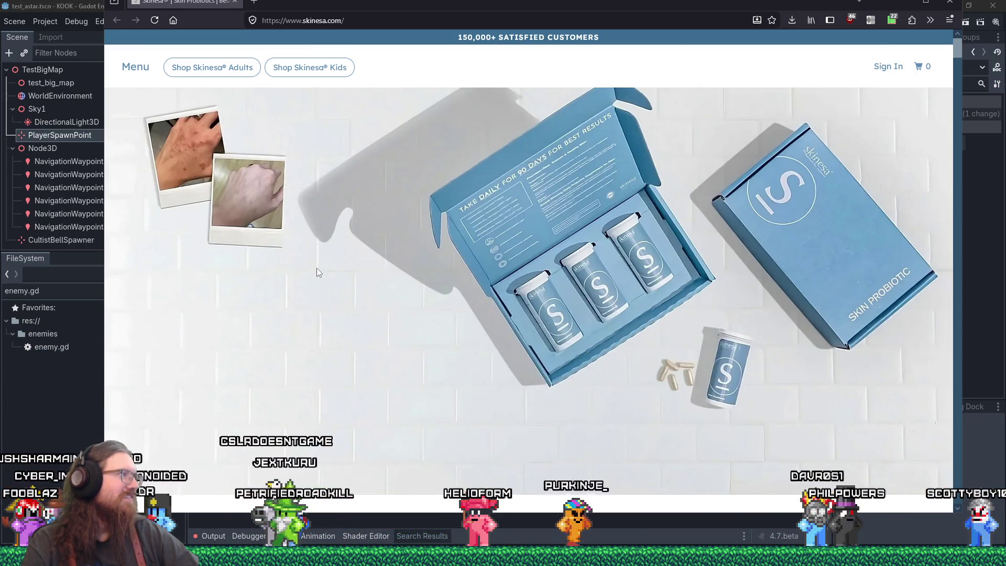
right_click(332, 22)
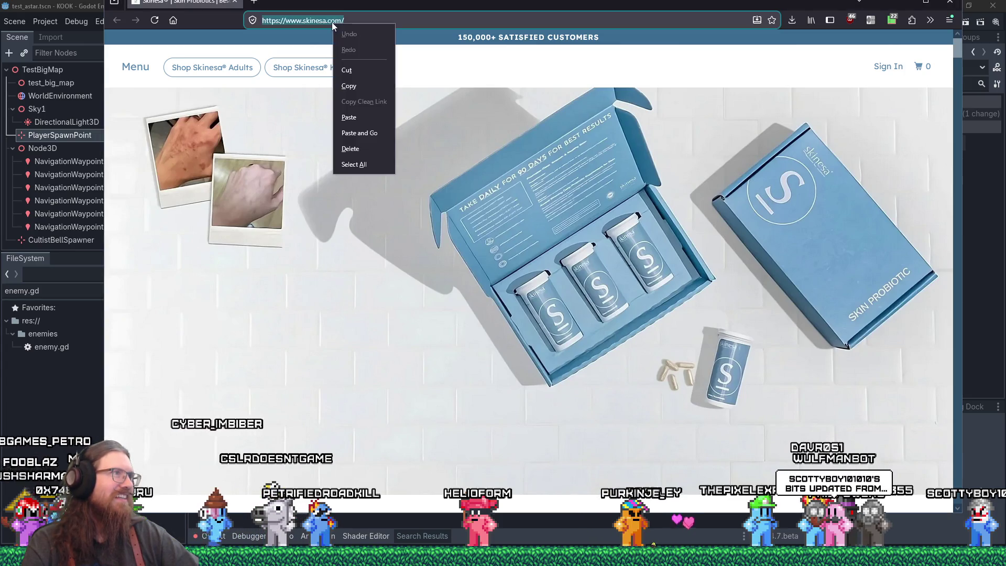
Cut the Skinesa address from Firefox's URL bar, return to npc_system.gd, then bring up the Wulfmanbot chat window
left_click(366, 70)
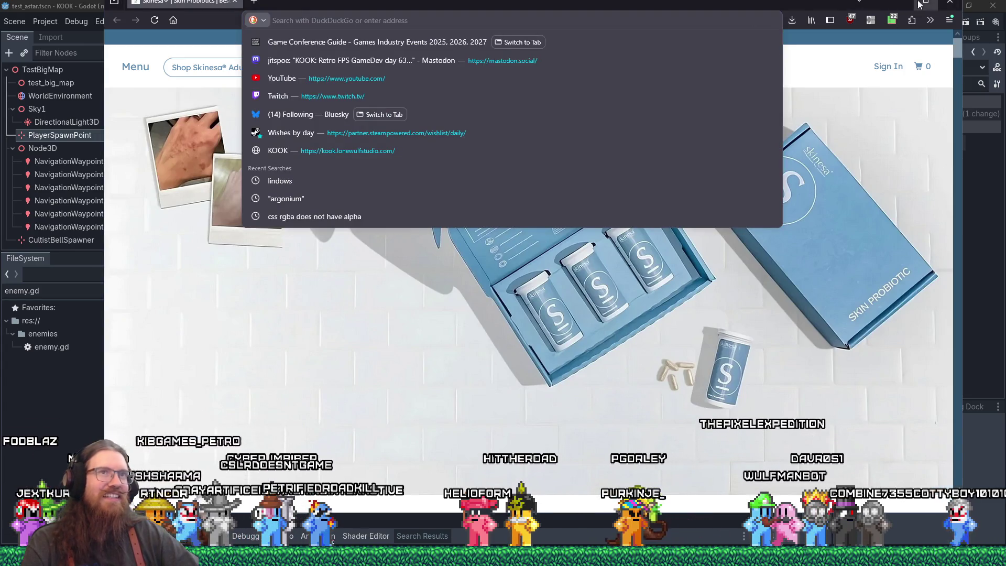
key("alt+Tab")
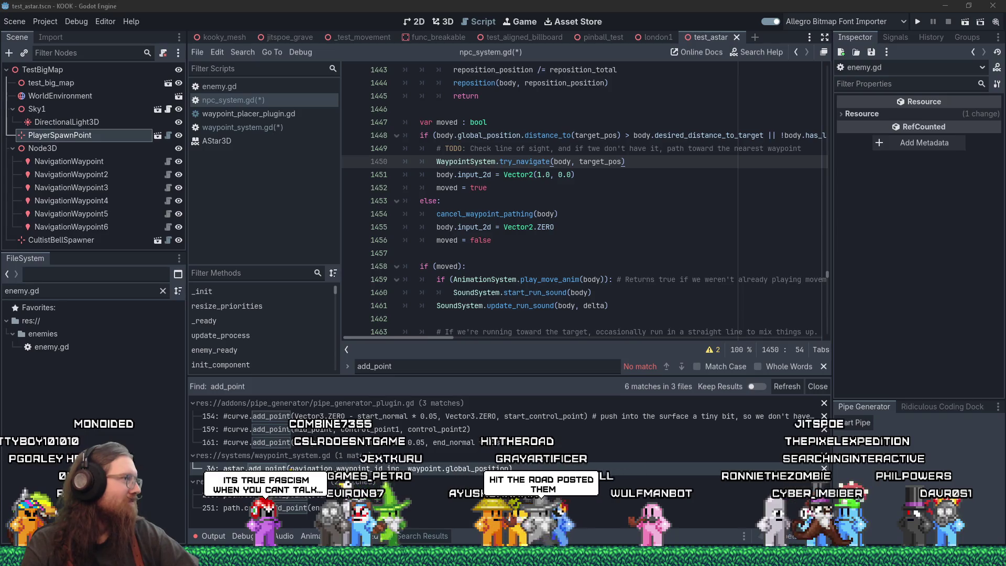
key("alt+Tab")
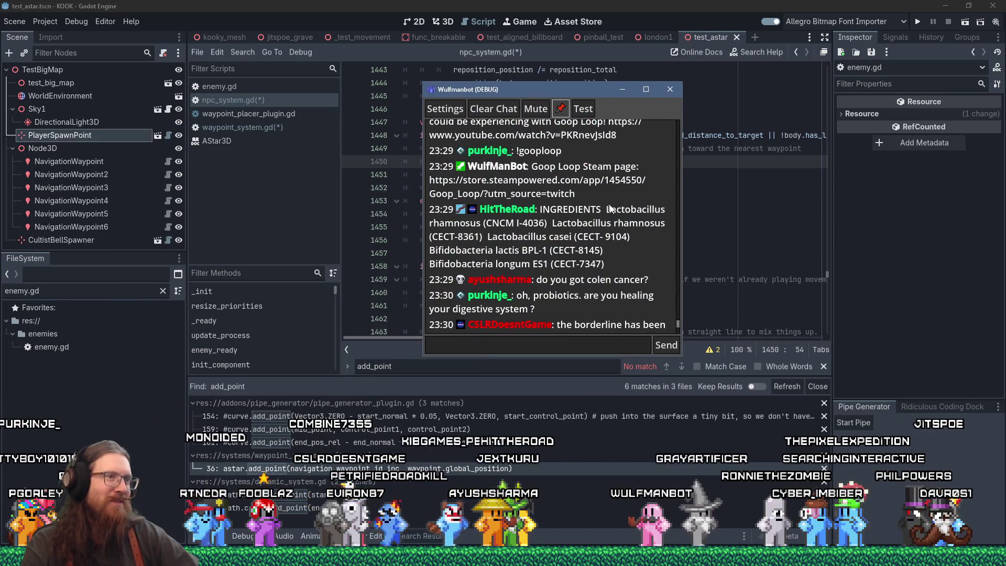
left_click(527, 237)
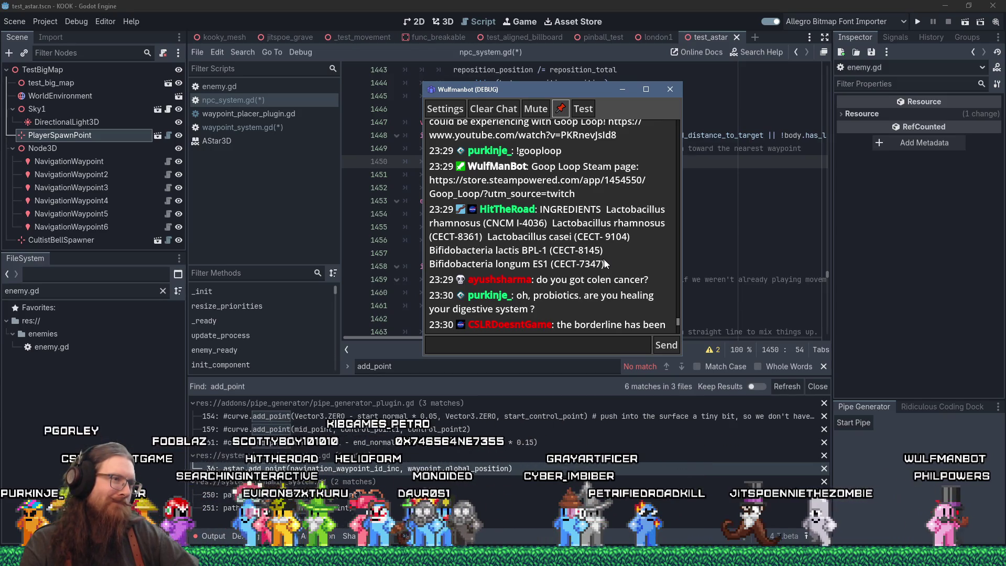
left_click_drag(535, 89, 0, 136)
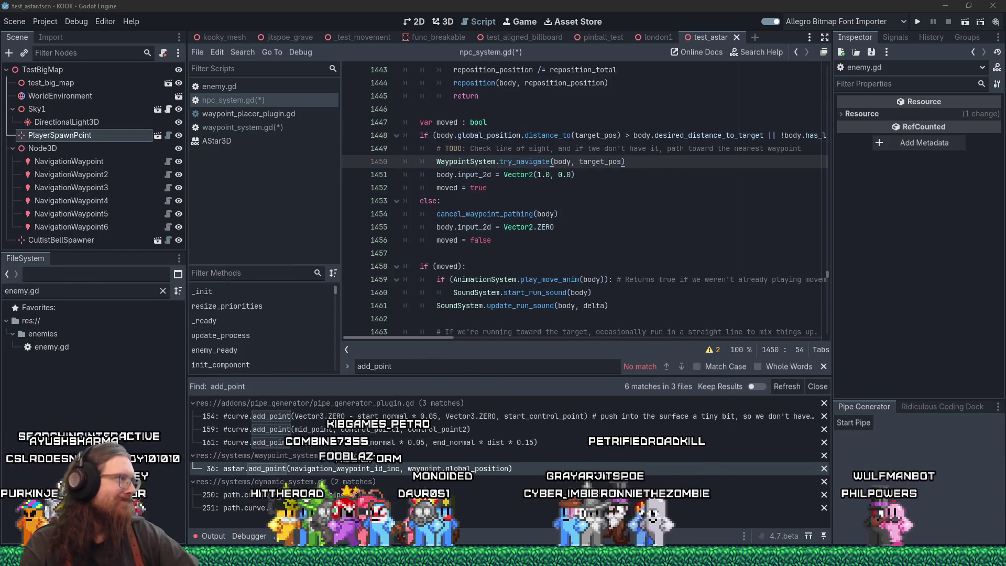
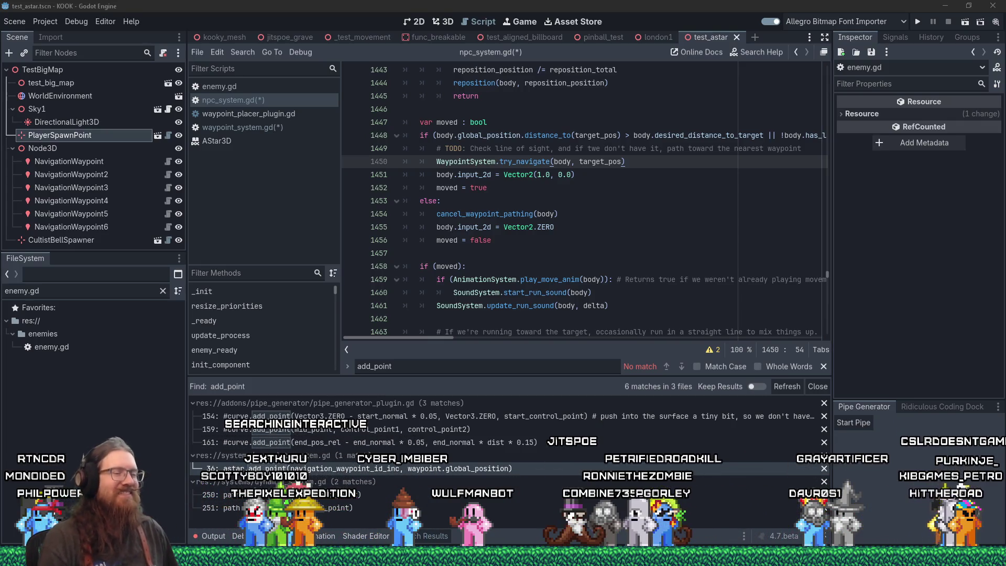
Inspect the ends of lines 1454–1457 below the try_navigate call
left_click(627, 220)
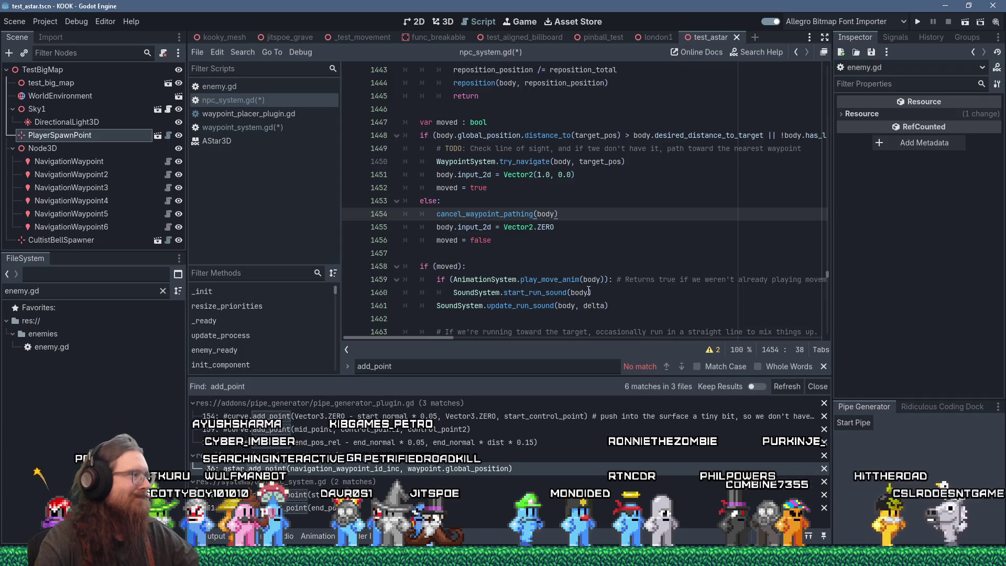
left_click(598, 224)
left_click(596, 234)
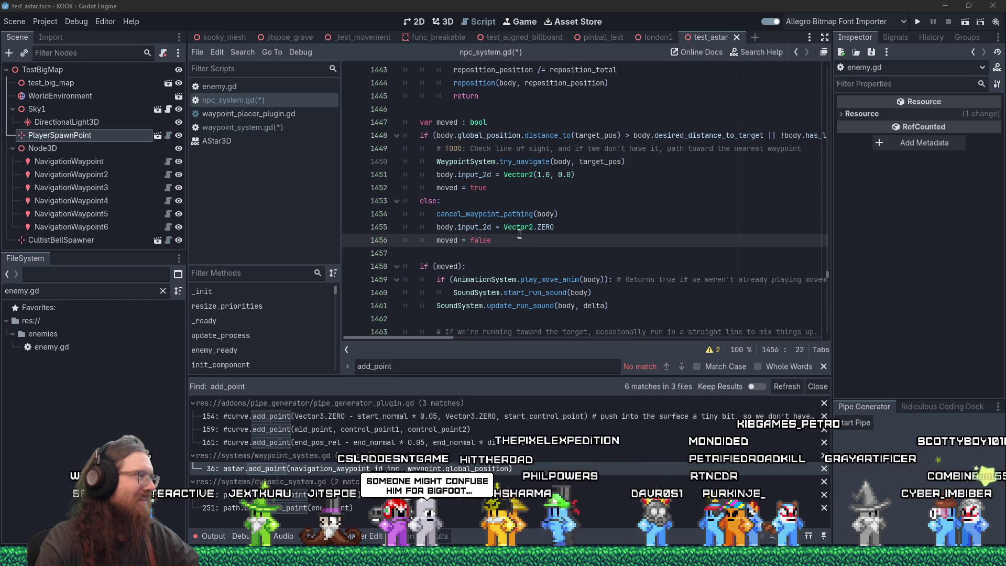
mouse_move(519, 234)
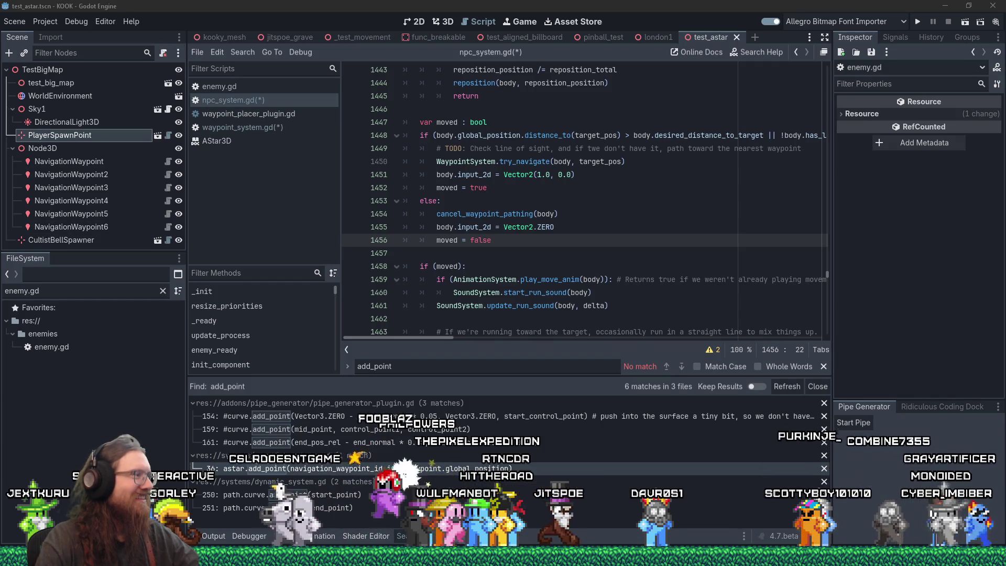
left_click(585, 240)
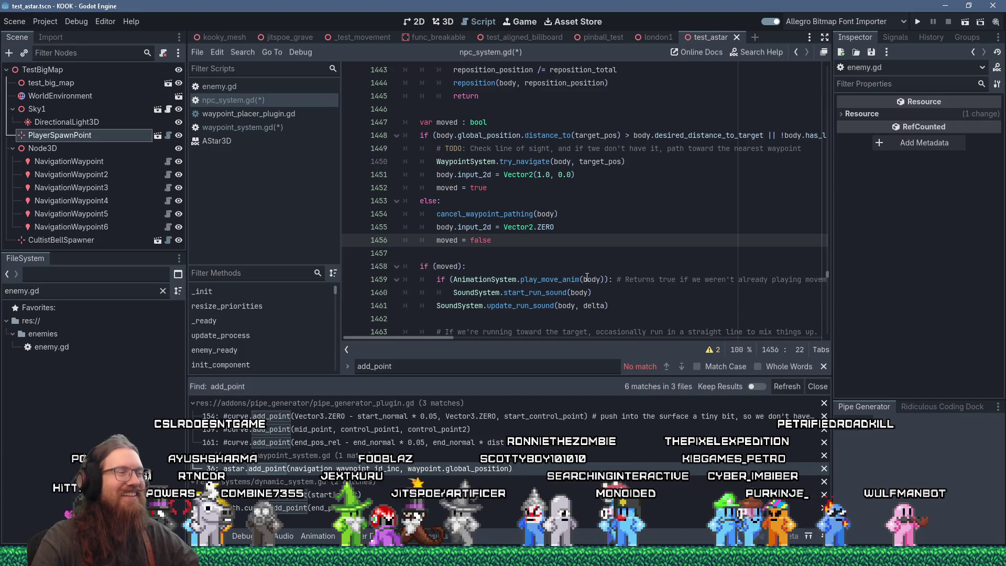
left_click(517, 252)
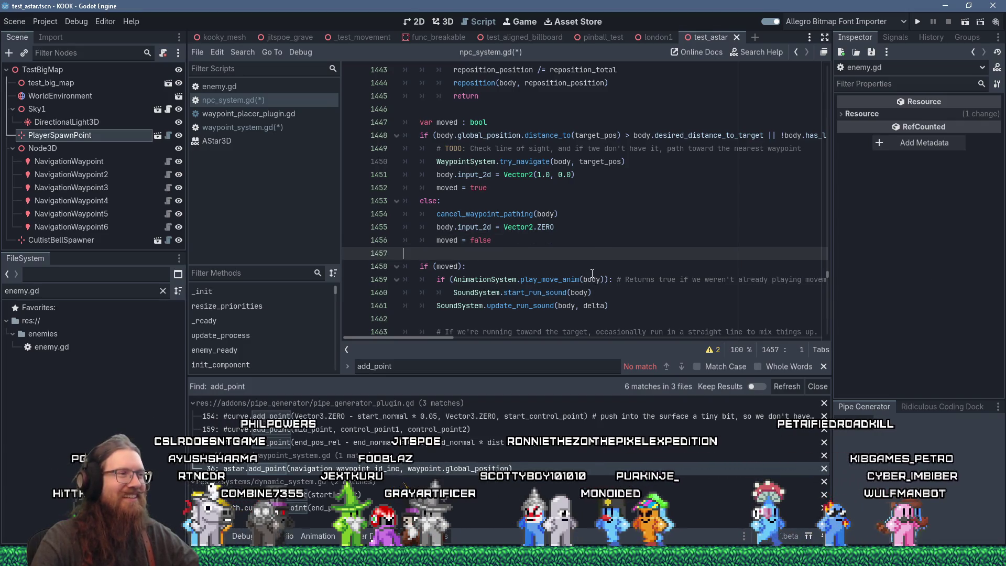
Look over lines 1446–1457 and return to the try_navigate call on line 1450
scroll(592, 273, "up", 4)
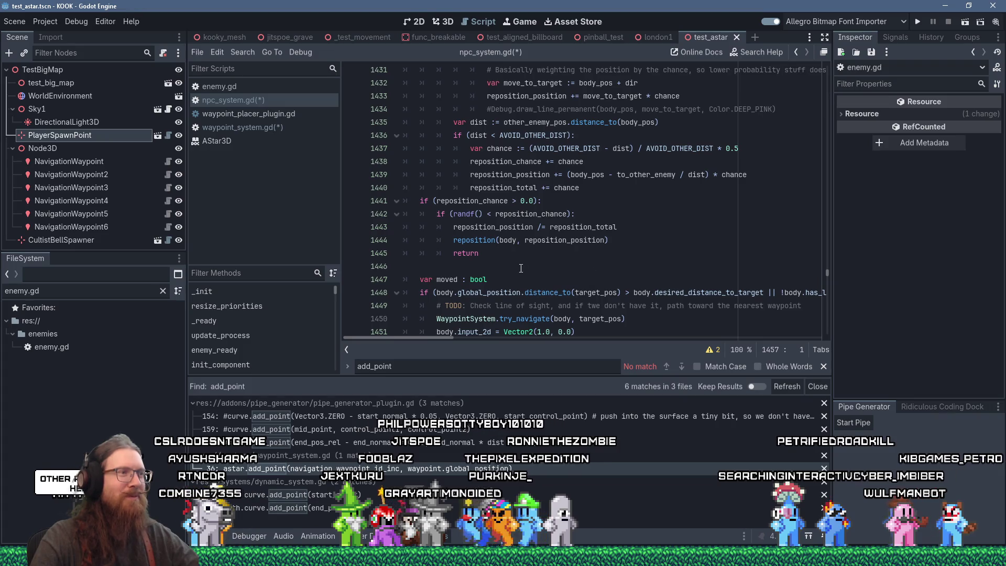
left_click(605, 267)
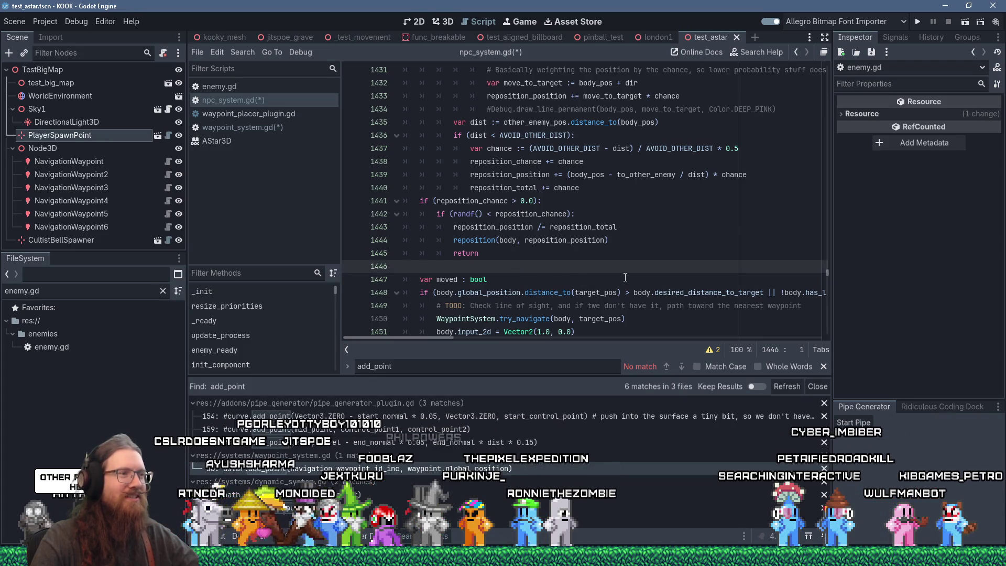
scroll(625, 277, "down", 4)
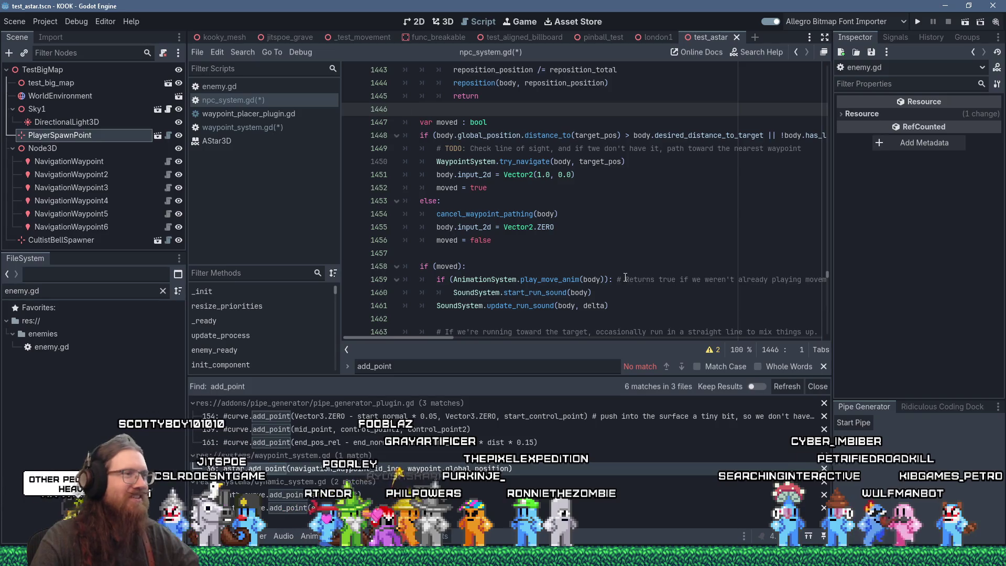
left_click(660, 253)
scroll(716, 313, "up", 3)
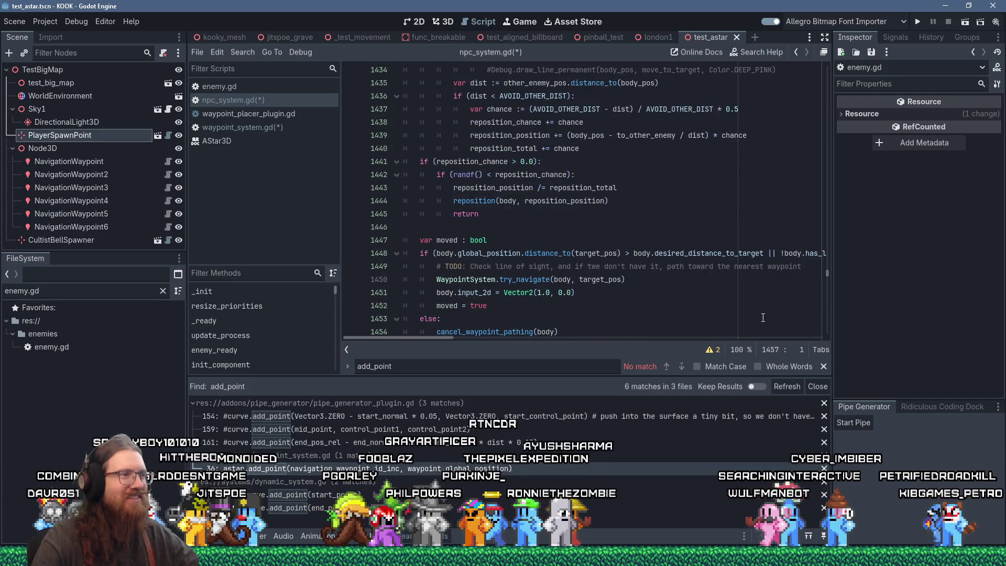
scroll(671, 252, "down", 2)
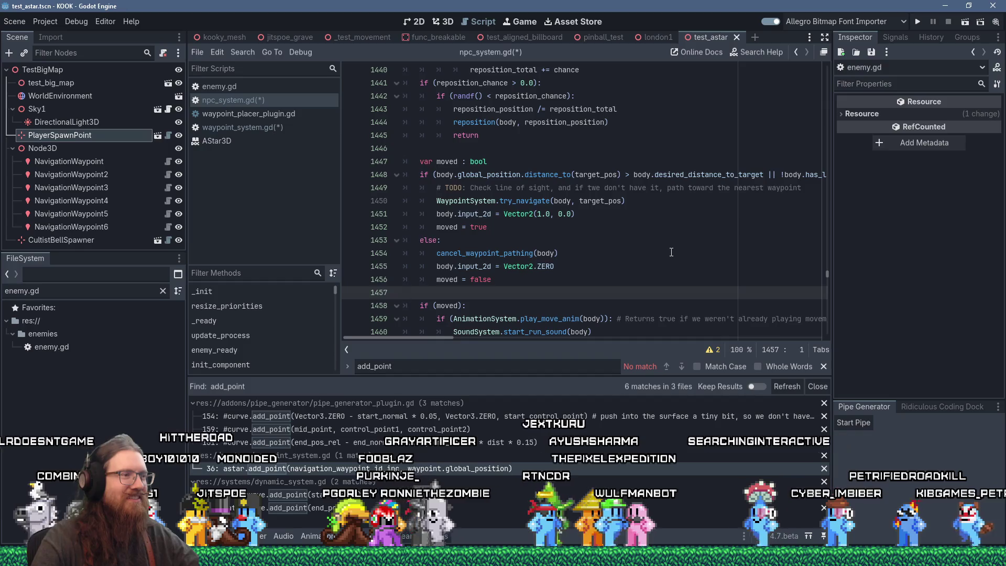
key("Escape")
scroll(673, 280, "down", 1)
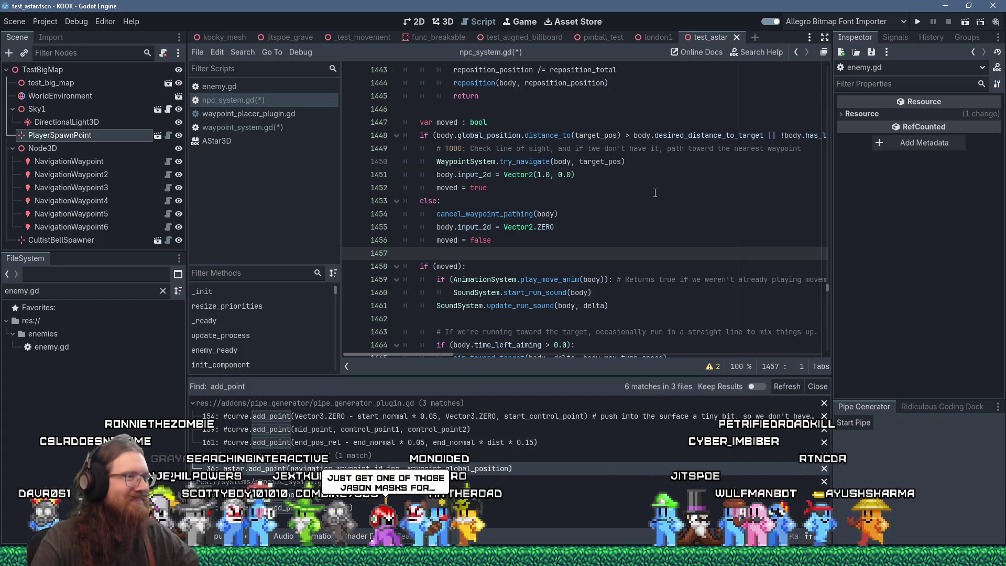
scroll(655, 193, "up", 2)
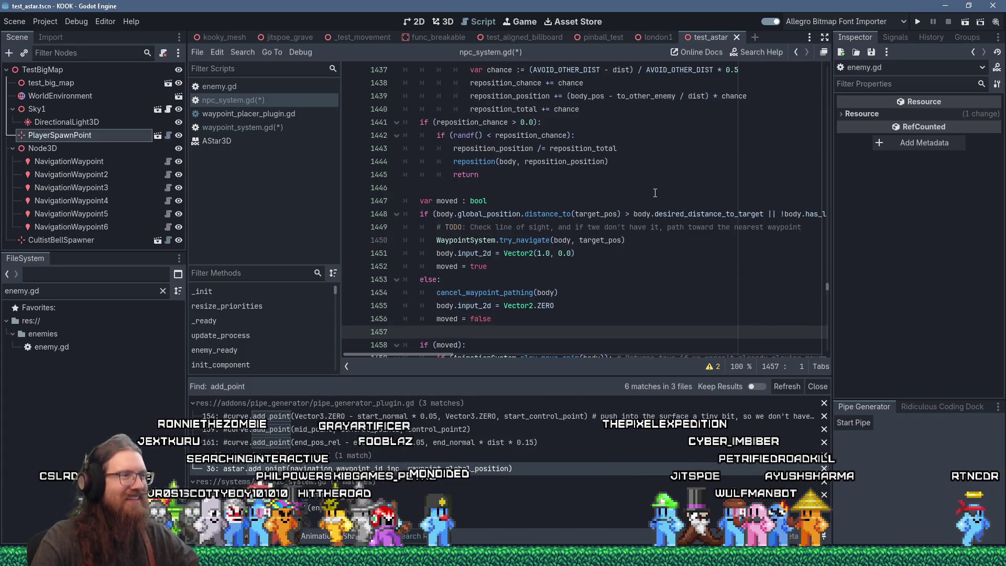
left_click(668, 240)
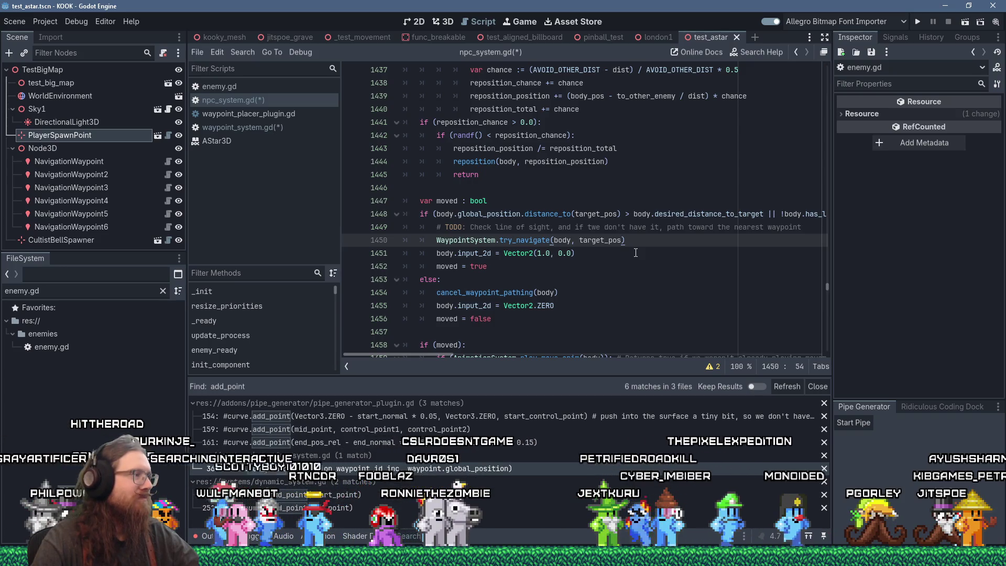
Wrap line 1450 as 'if (WaypointSystem.try_navigate(body, target_pos)):', with the caret just after 'if ('
left_click(530, 242)
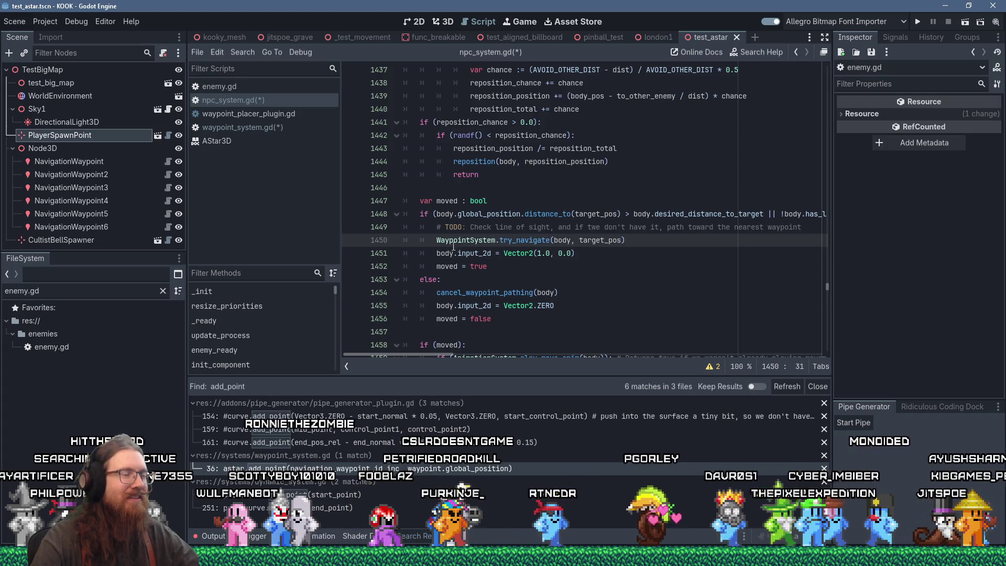
key("Home")
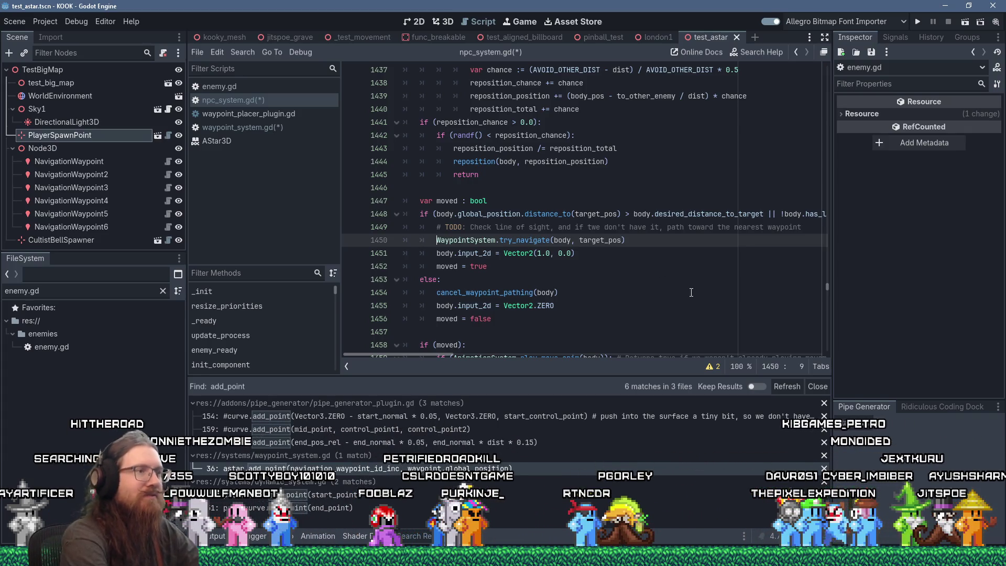
type("if (")
key("End")
type(")")
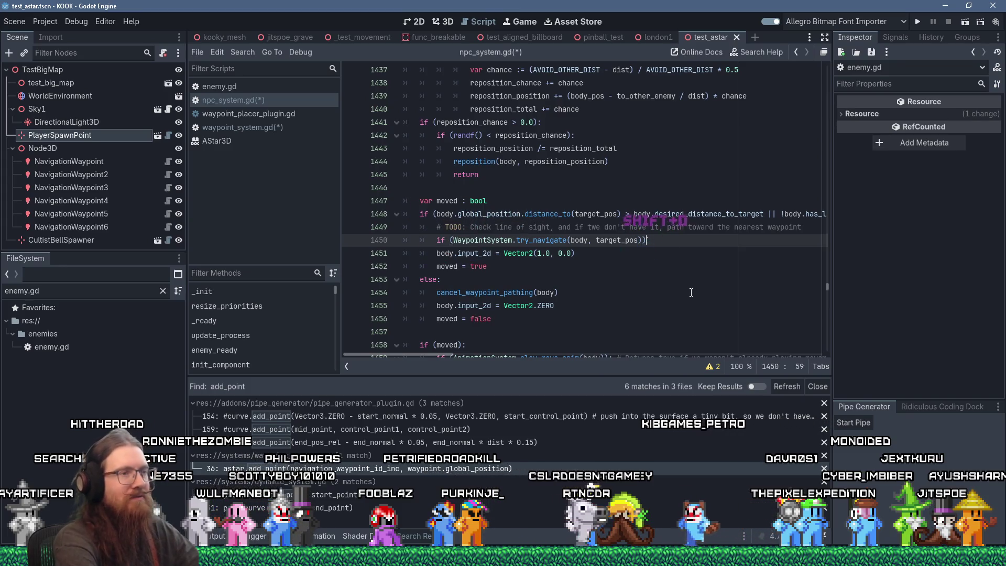
type(":")
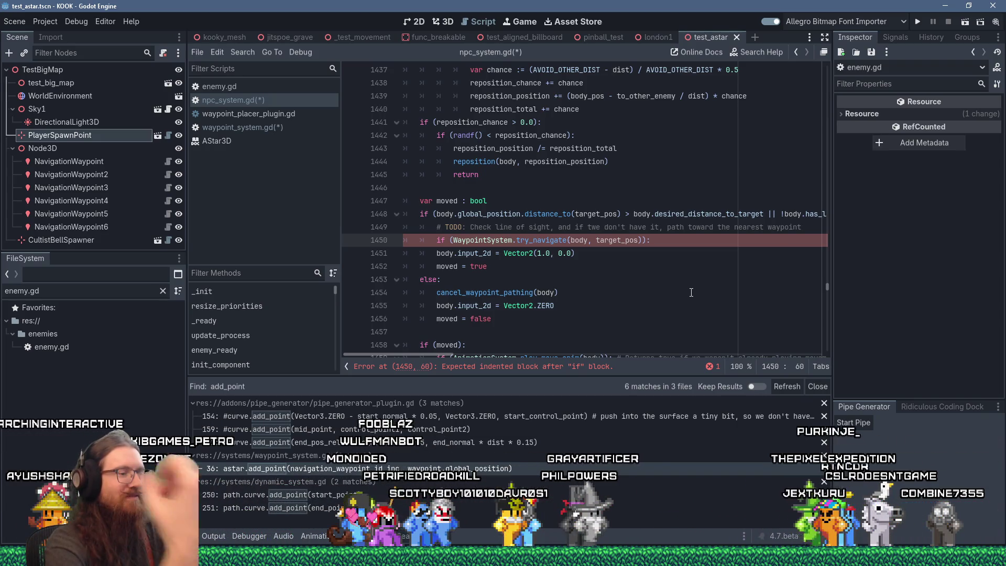
key("Home")
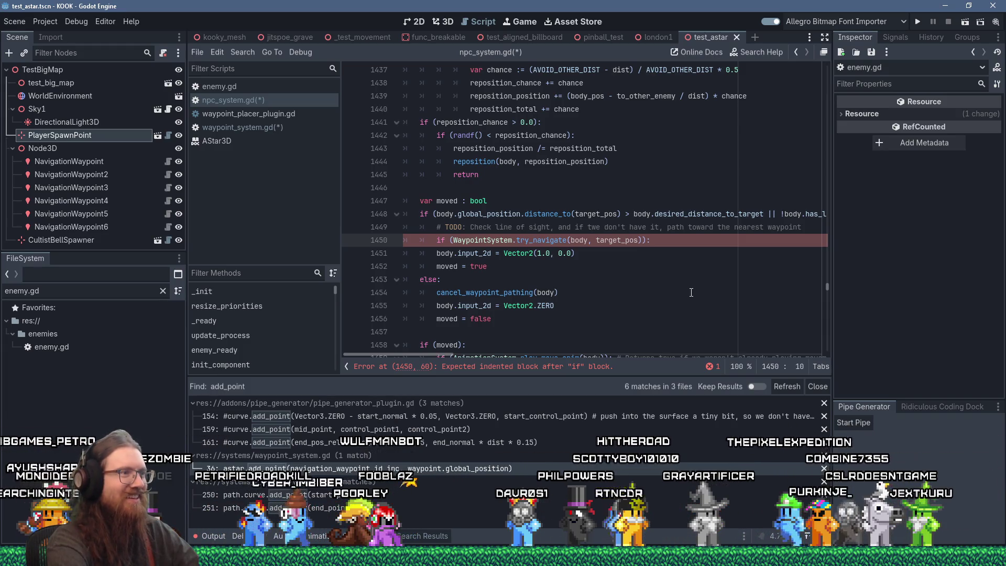
key("Right")
key("Right")
key("Right")
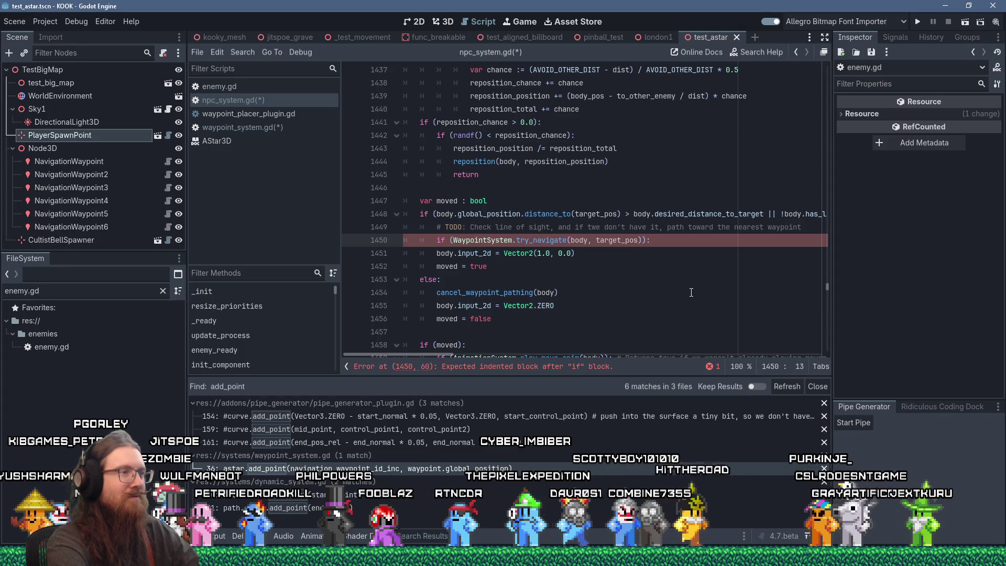
Negate the condition with '!' and indent body.input_2d = Vector2(1.0, 0.0) under the if
type("!")
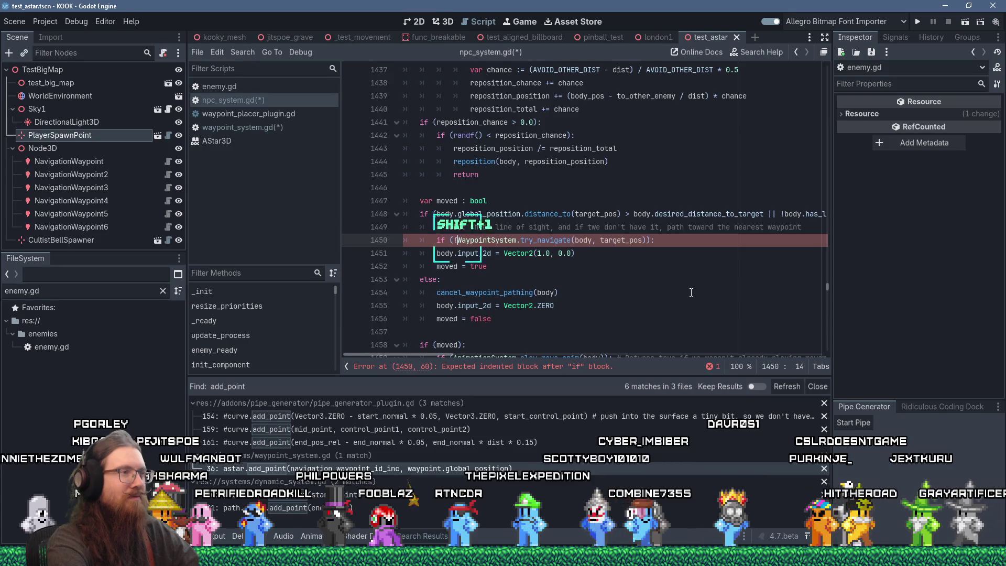
key("Down")
key("Home")
key("Tab")
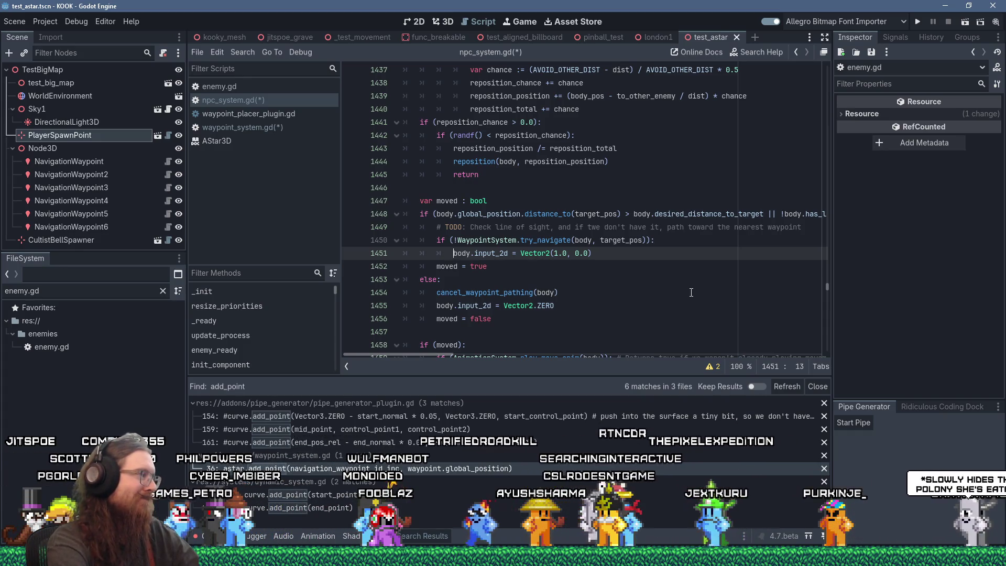
left_click(638, 256)
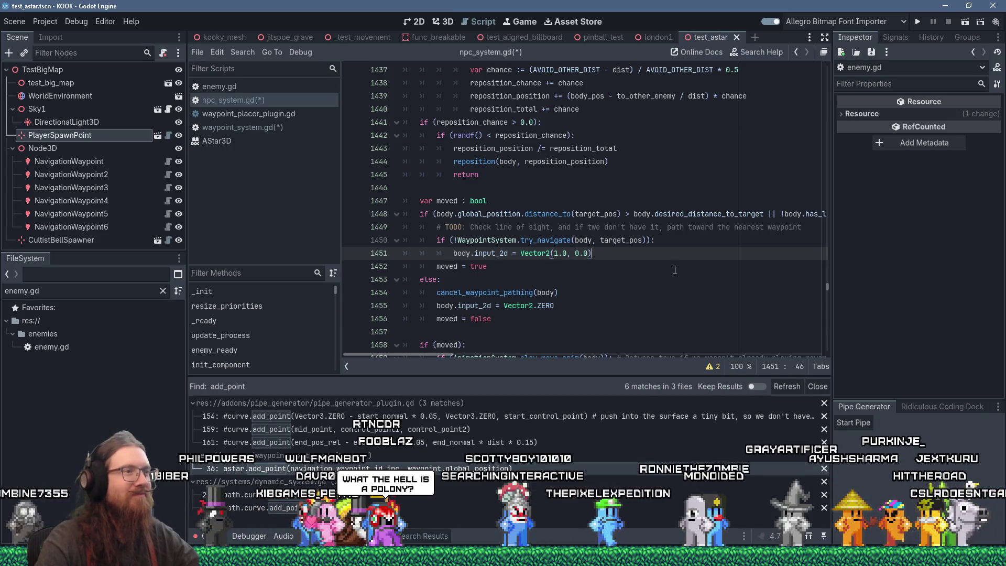
scroll(675, 269, "up", 2)
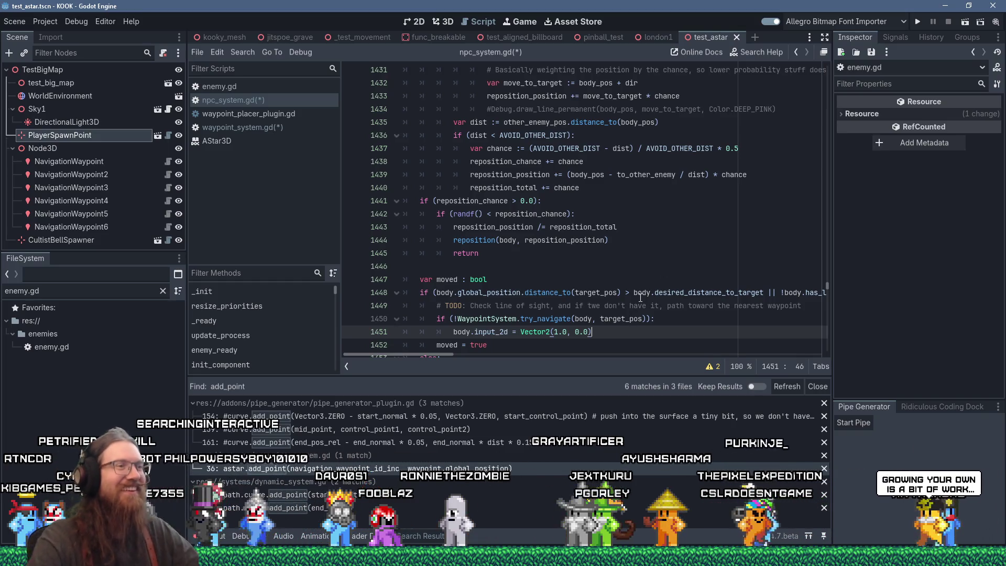
scroll(594, 198, "down", 2)
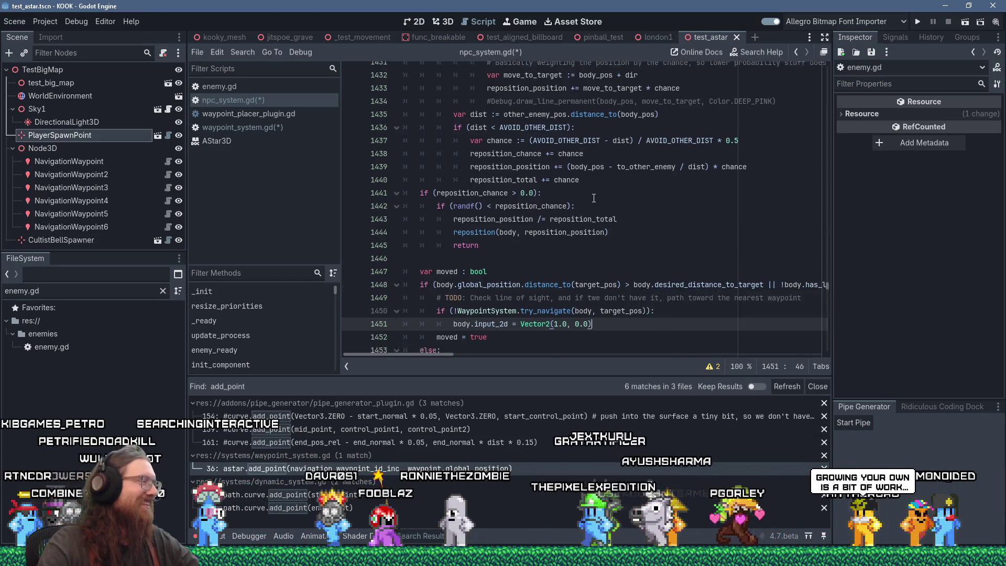